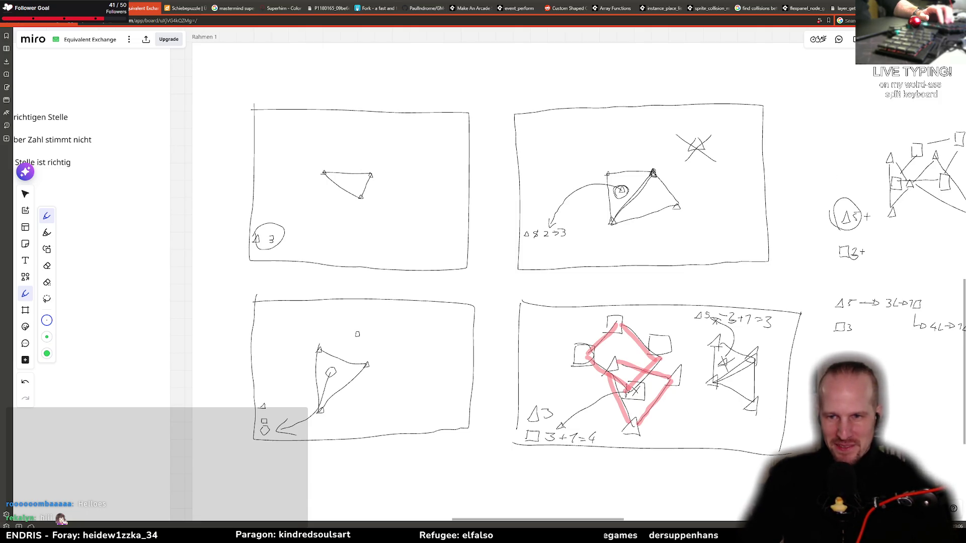
Step: Switch to the Select tool and scroll the Miro board to the empty area under the four sketches
left_click(25, 194)
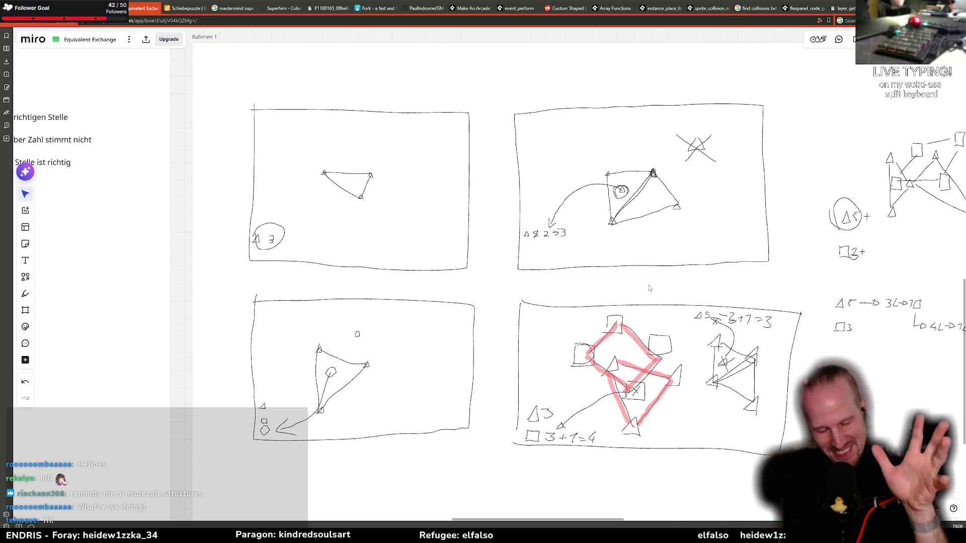
scroll(649, 287, "right", 5)
scroll(649, 288, "down", 3)
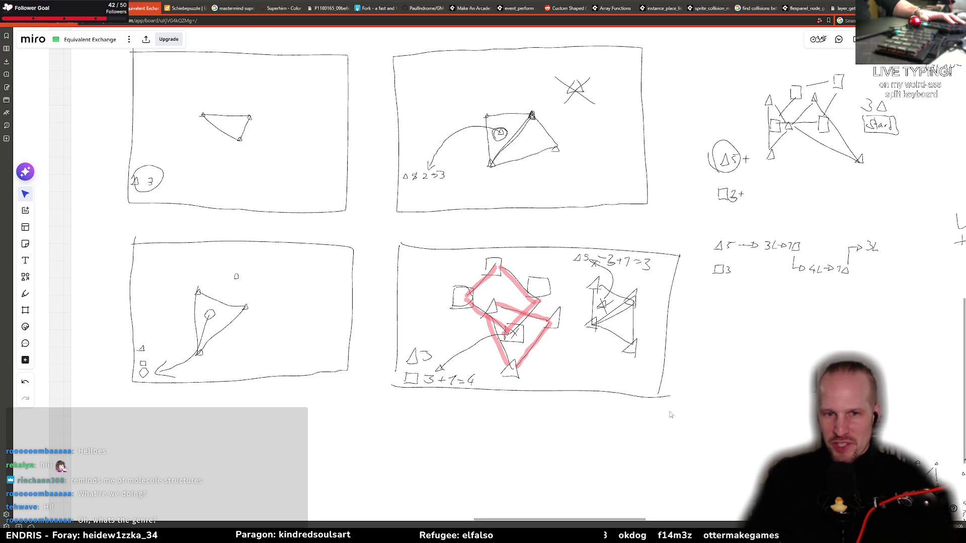
scroll(670, 414, "down", 2)
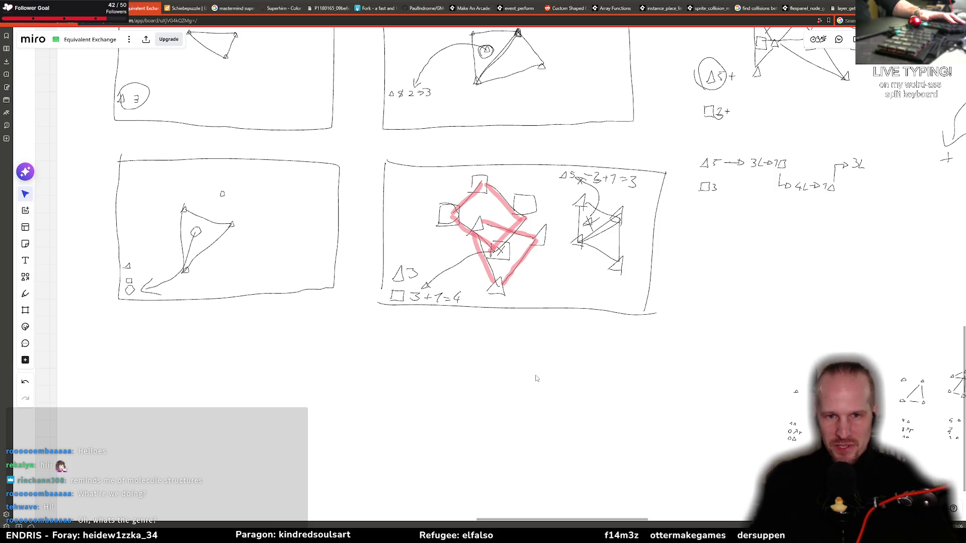
Step: Draw a rectangular fifth frame with the Pen below the sketches, then check the GM48 jam page
key("p")
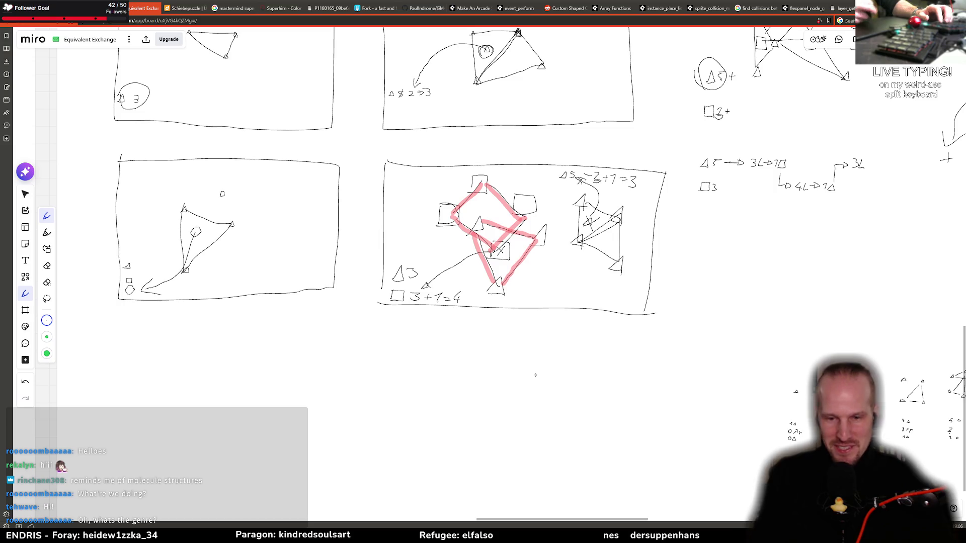
left_click_drag(373, 344, 372, 435)
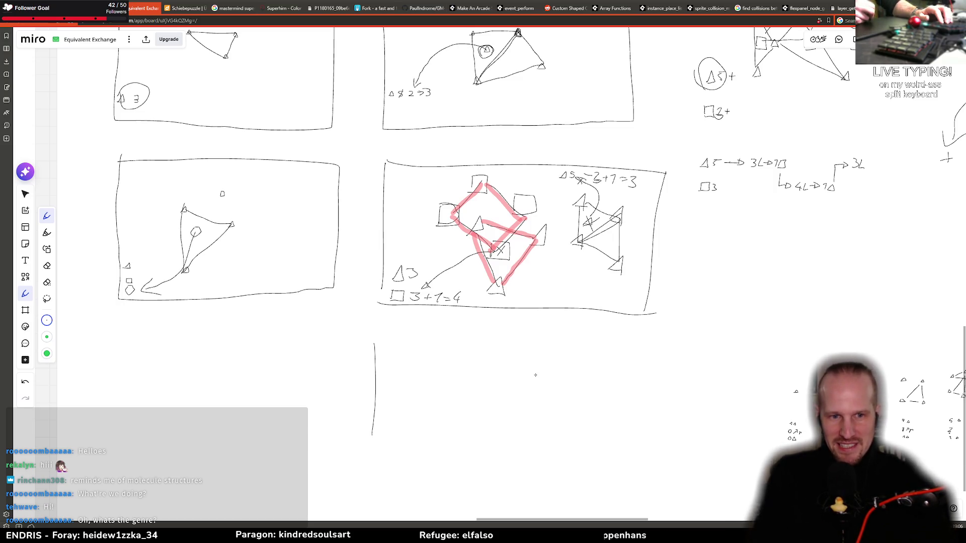
mouse_move(371, 345)
left_mouse_down()
mouse_move(628, 351)
mouse_move(635, 426)
mouse_move(624, 499)
left_mouse_up()
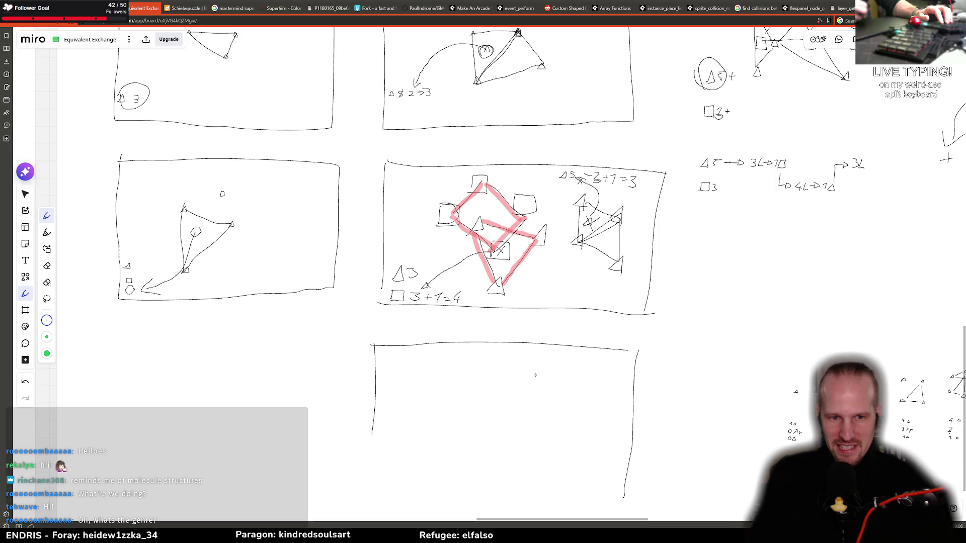
left_click_drag(359, 487, 633, 501)
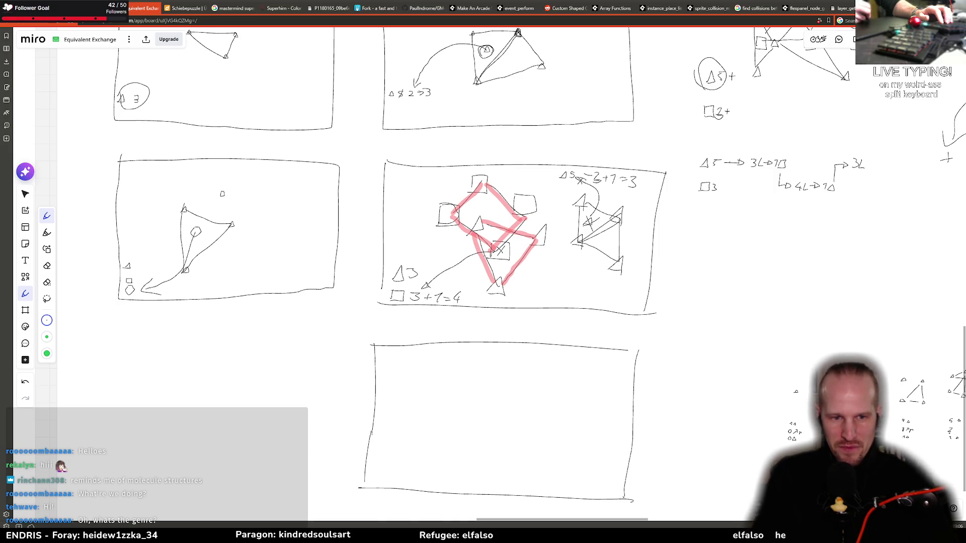
key("ctrl+Tab")
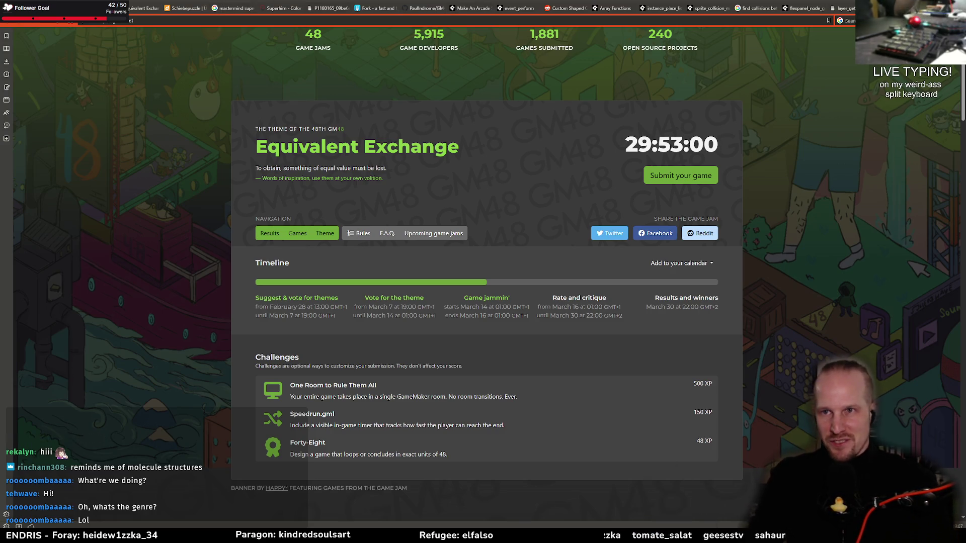
left_click(144, 8)
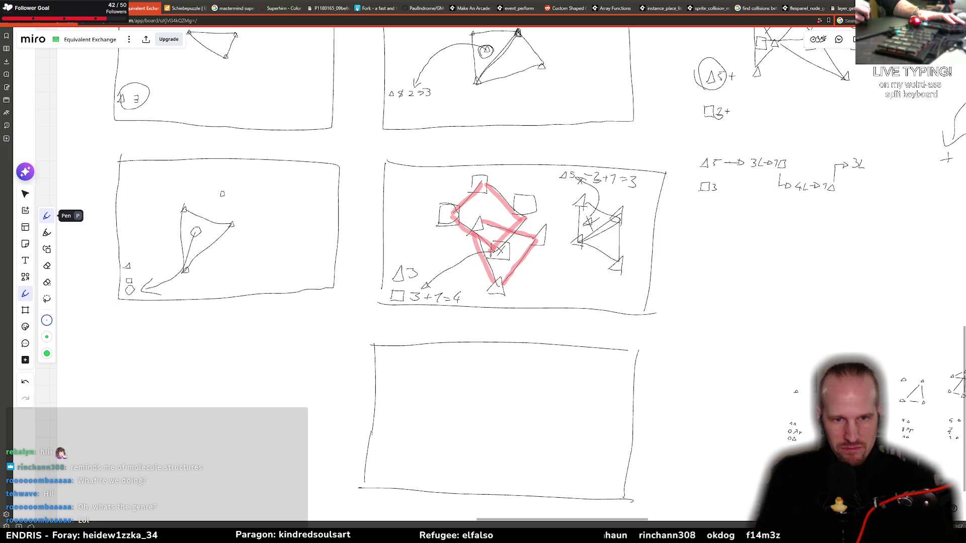
left_click_drag(450, 386, 452, 398)
key("ctrl+z")
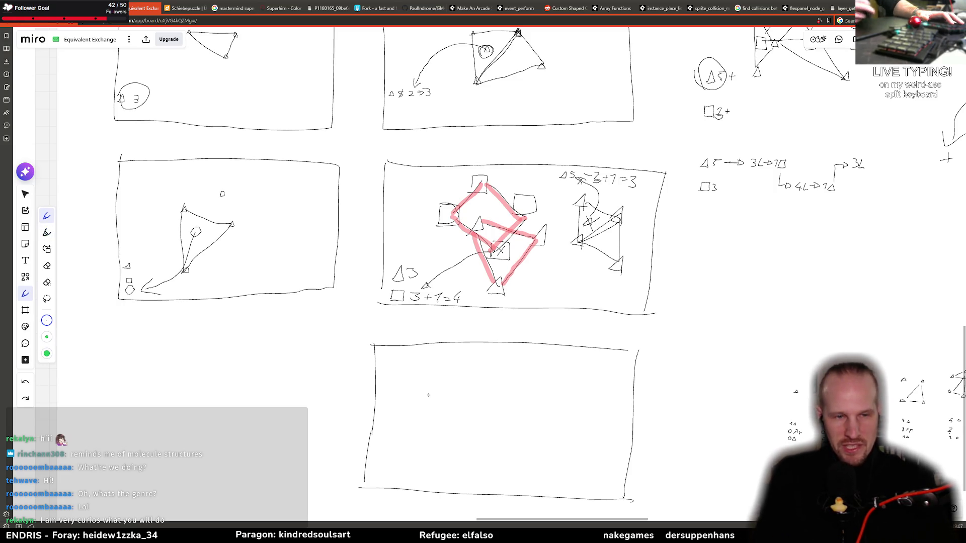
key("F5")
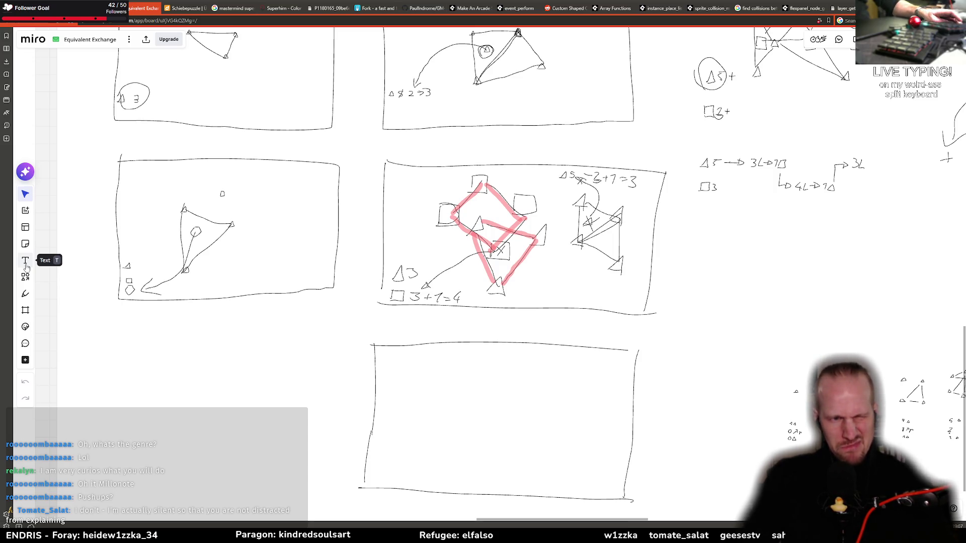
left_click(25, 293)
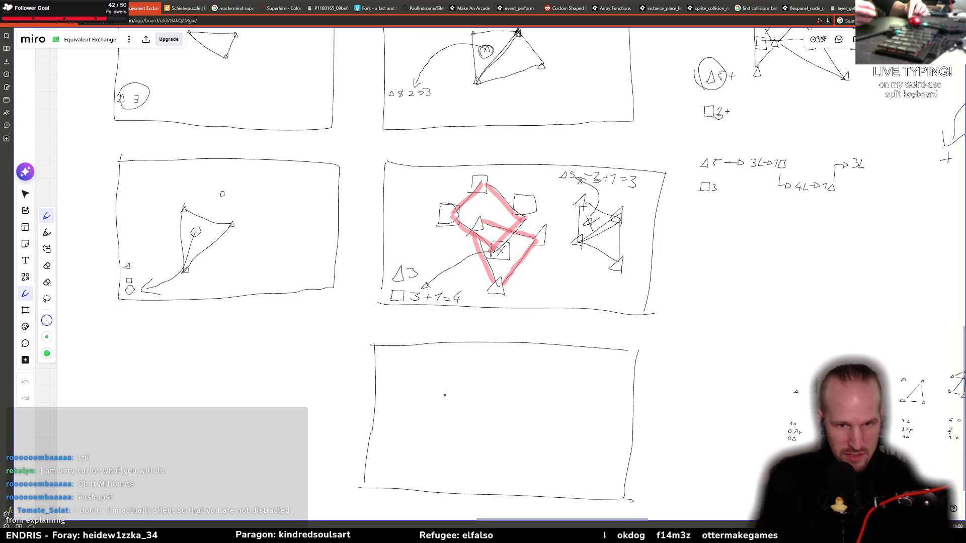
key("shift+e")
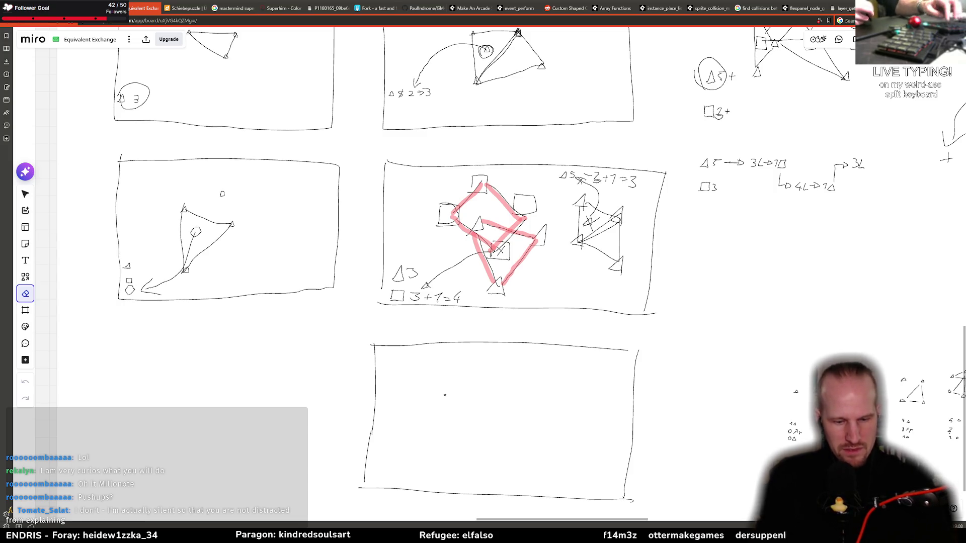
key("p")
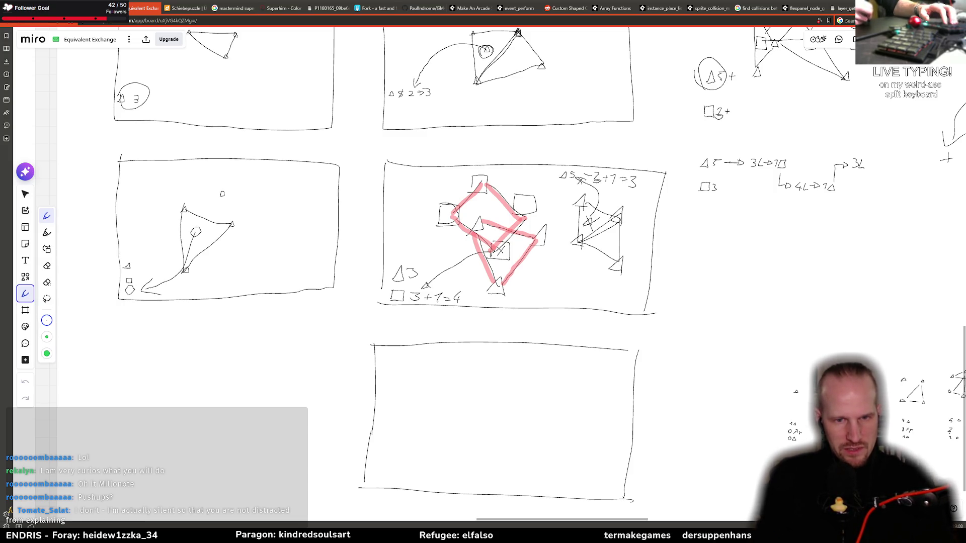
left_click_drag(444, 430, 500, 399)
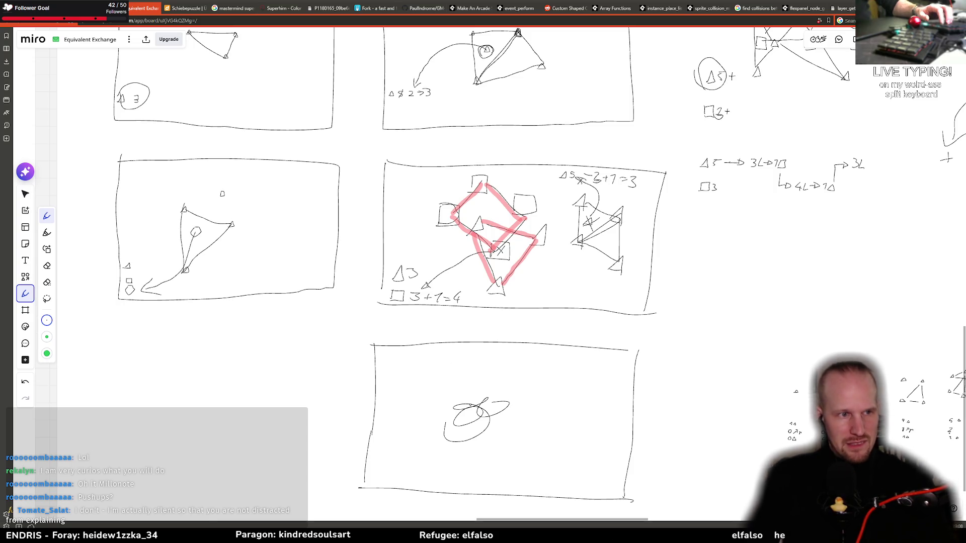
key("ctrl+z")
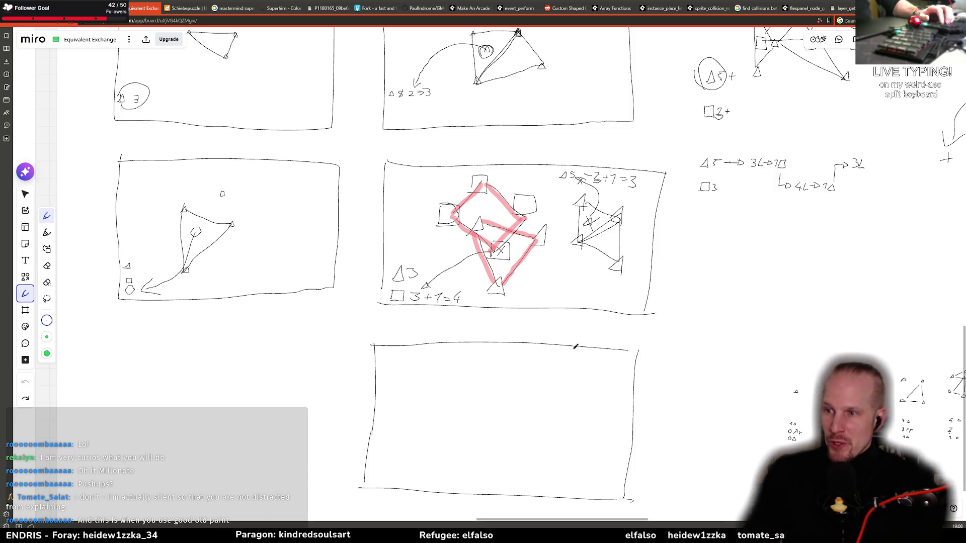
key("v")
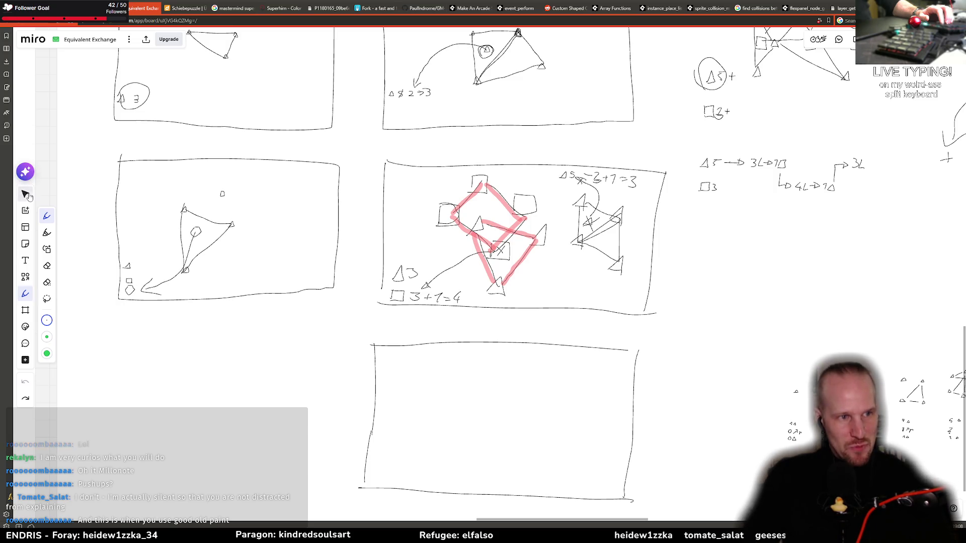
scroll(487, 363, "down", 1)
scroll(487, 364, "down", 2)
key("p")
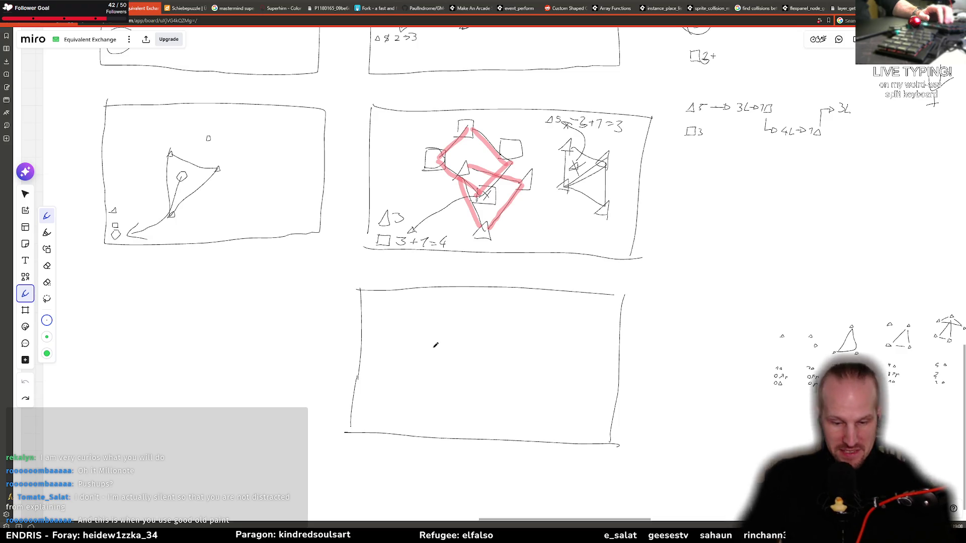
Step: Launch Paint from Start search and undo a test stroke on the canvas
type("paint")
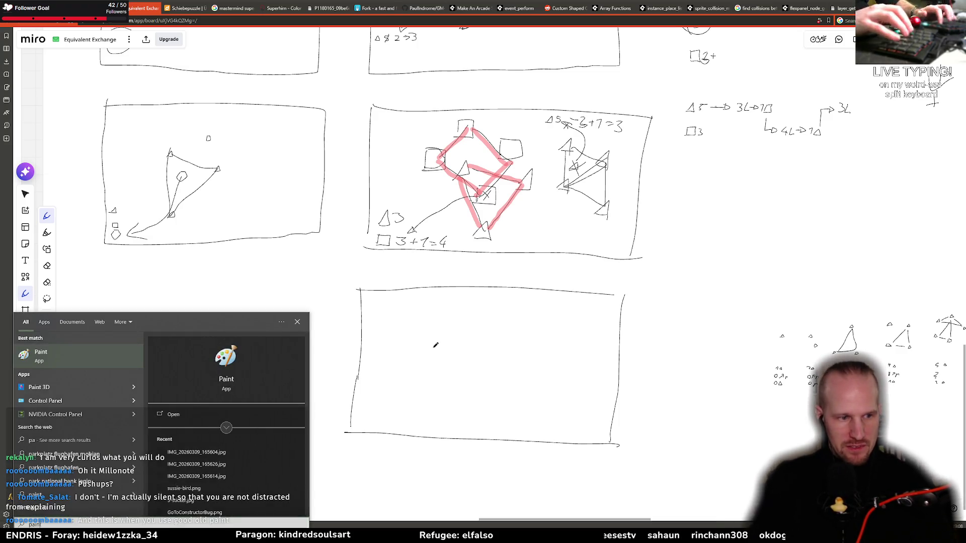
key("Return")
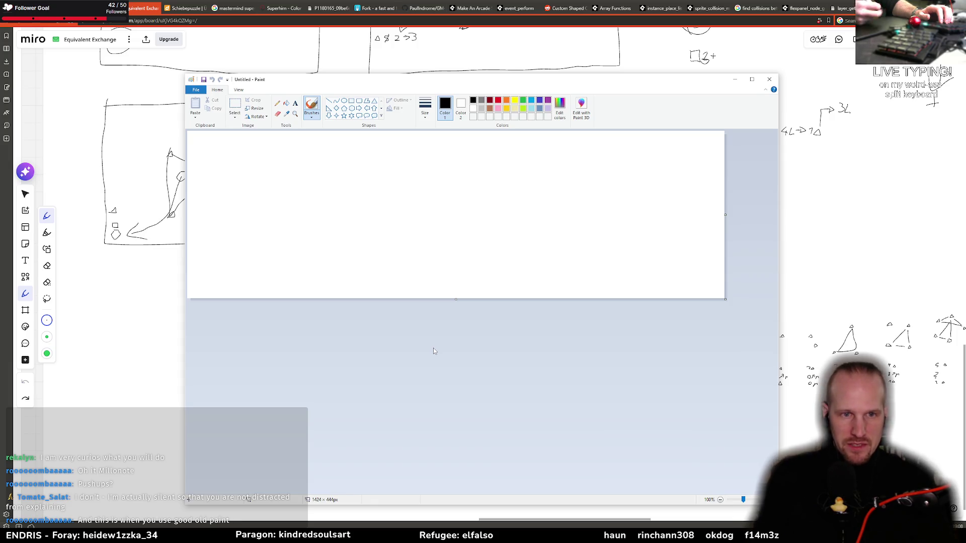
mouse_move(299, 253)
left_mouse_down()
mouse_move(333, 206)
mouse_move(371, 223)
left_mouse_up()
key("ctrl+z")
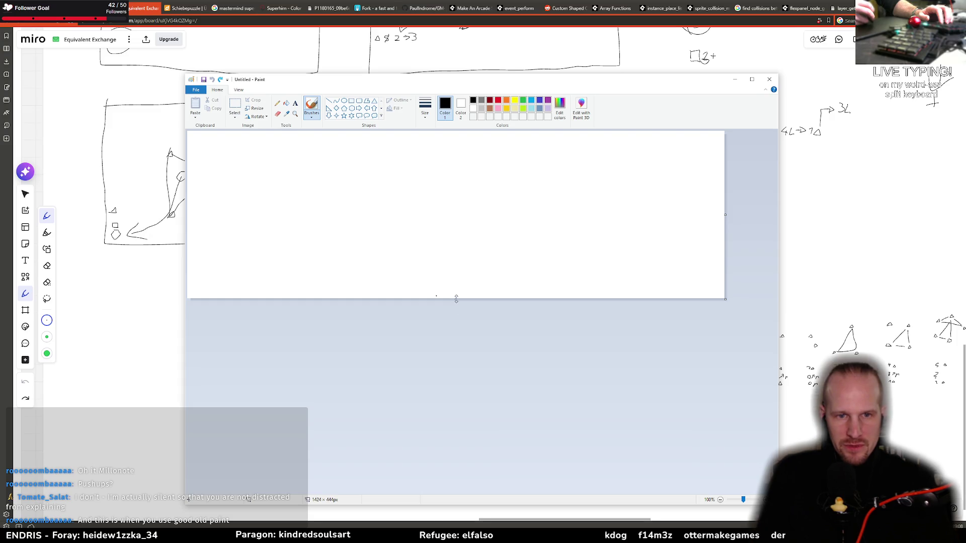
Step: Resize the canvas to 1424×732, fill it black, and set up a white Pencil
left_click_drag(456, 299, 456, 408)
left_click(286, 103)
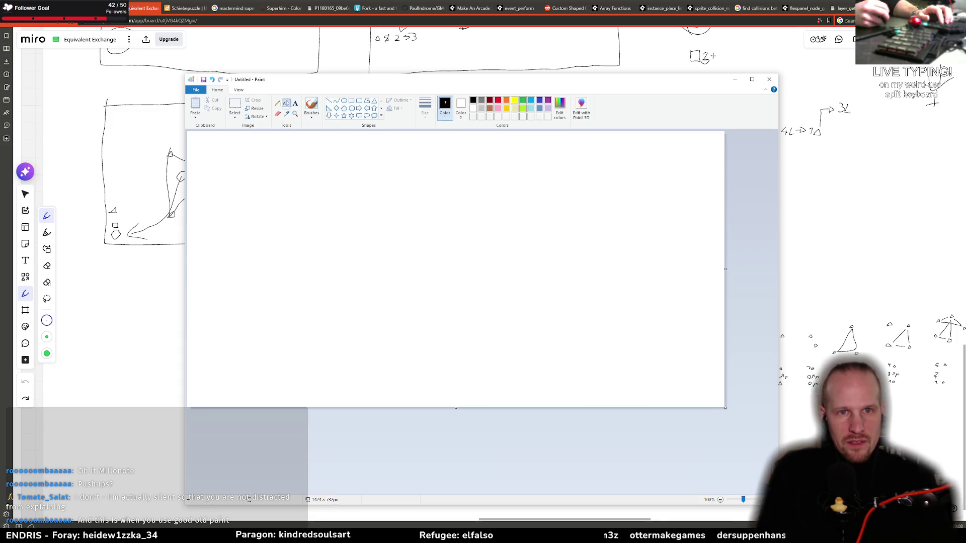
left_click(431, 207)
left_click(278, 102)
left_click_drag(317, 206, 307, 254)
key("ctrl+z")
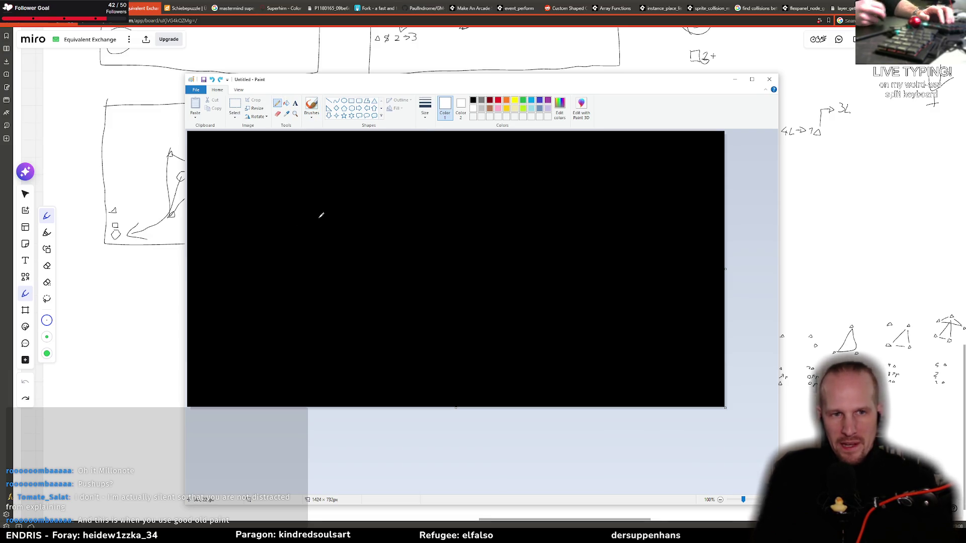
Step: Close the triangle outline, add legend boxes, and draw three triangles in the canvas middle
mouse_move(232, 334)
left_mouse_down()
mouse_move(214, 343)
mouse_move(217, 372)
left_mouse_up()
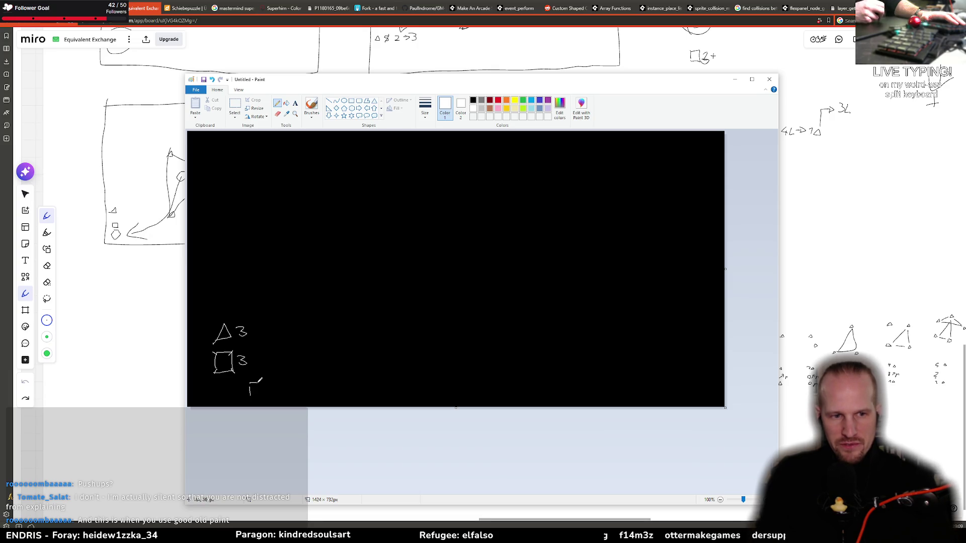
left_click_drag(251, 373, 274, 373)
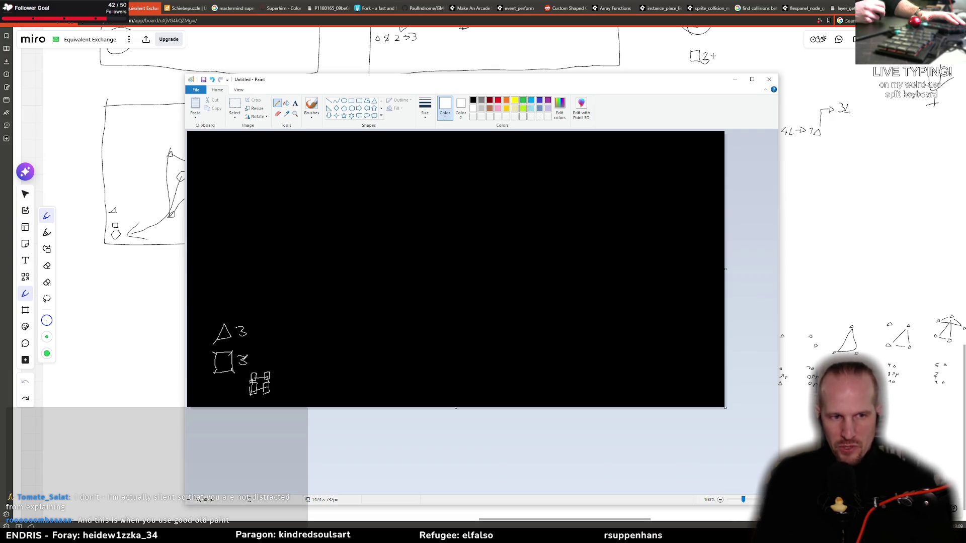
left_click_drag(370, 243, 387, 242)
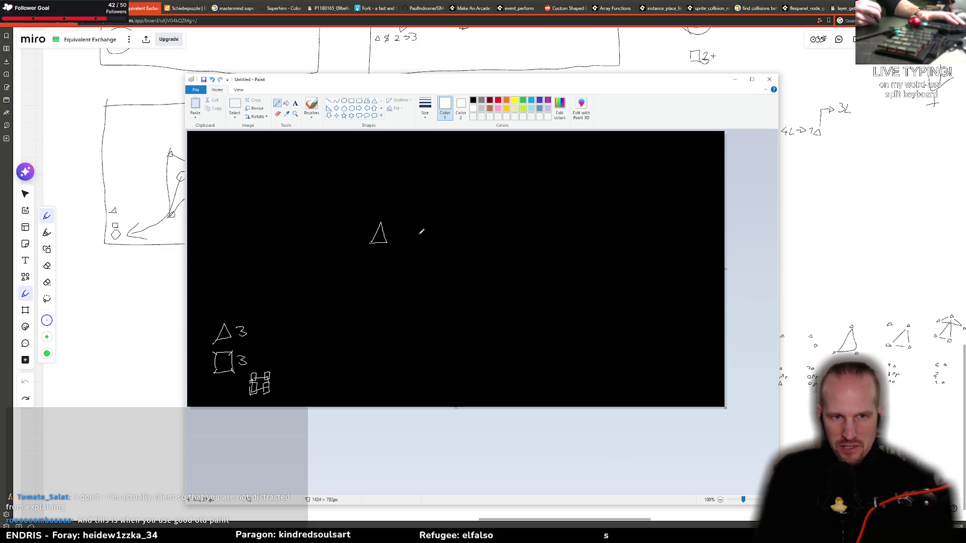
mouse_move(449, 242)
left_mouse_down()
mouse_move(464, 246)
mouse_move(449, 248)
left_mouse_up()
left_click_drag(402, 322, 404, 323)
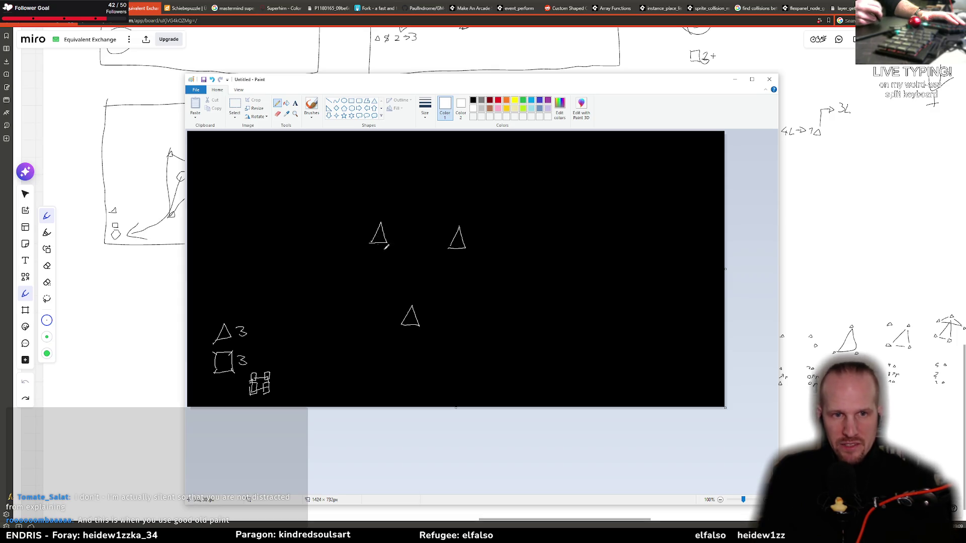
mouse_move(236, 315)
left_mouse_down()
mouse_move(236, 348)
mouse_move(238, 315)
left_mouse_up()
key("ctrl+z")
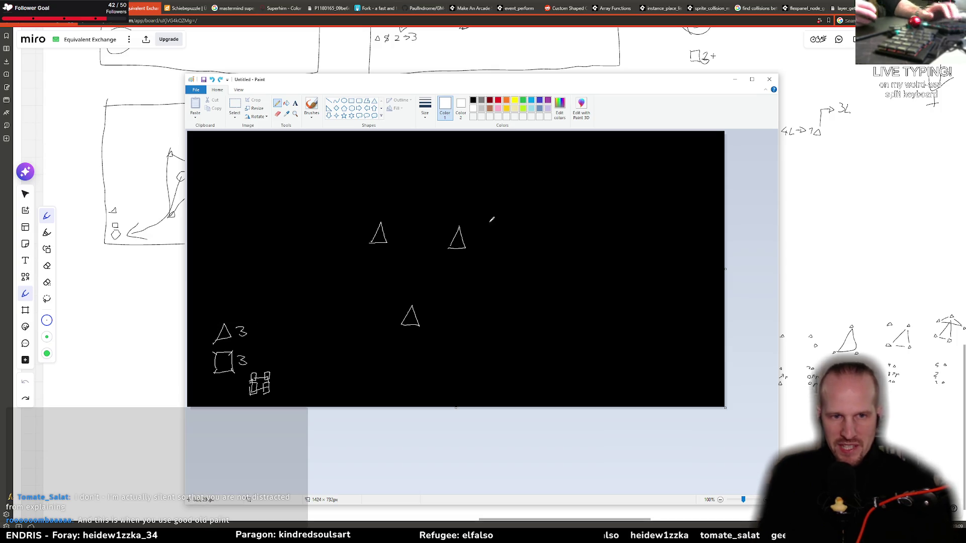
Step: Draw squares up-left and above the triangles, undoing a misdrawn square and linking line
mouse_move(405, 275)
left_mouse_down()
mouse_move(414, 254)
mouse_move(406, 276)
mouse_move(423, 279)
mouse_move(404, 282)
left_mouse_up()
key("ctrl+z")
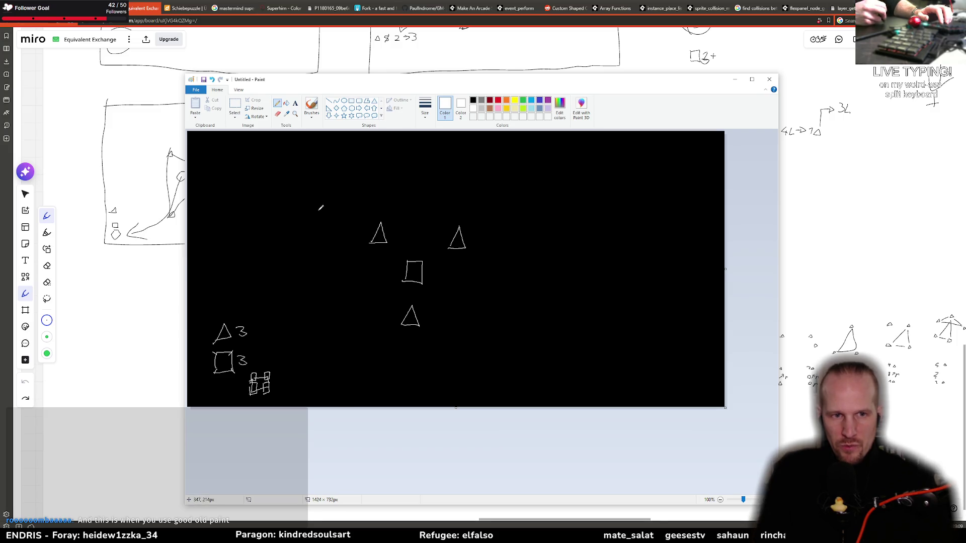
left_click_drag(344, 192, 317, 216)
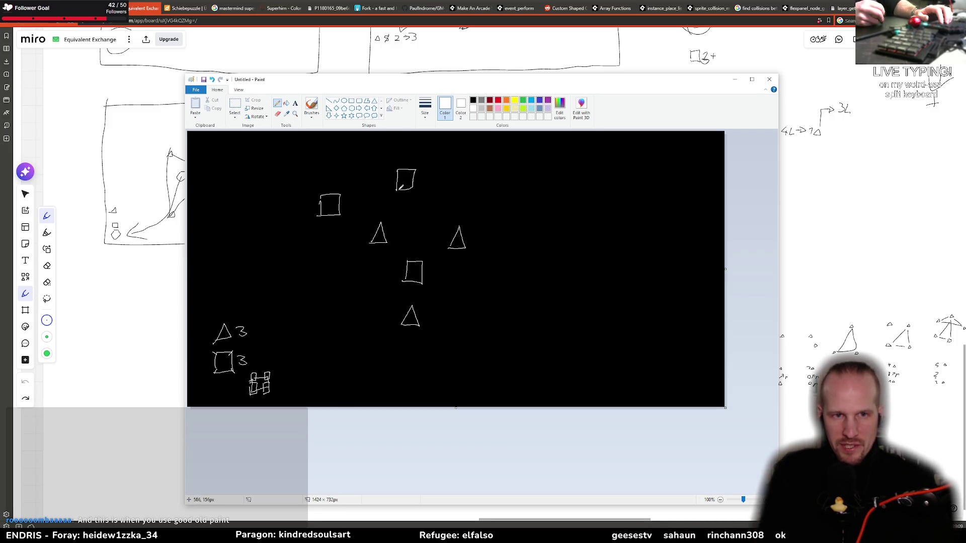
mouse_move(481, 188)
left_mouse_down()
mouse_move(493, 199)
mouse_move(476, 214)
left_mouse_up()
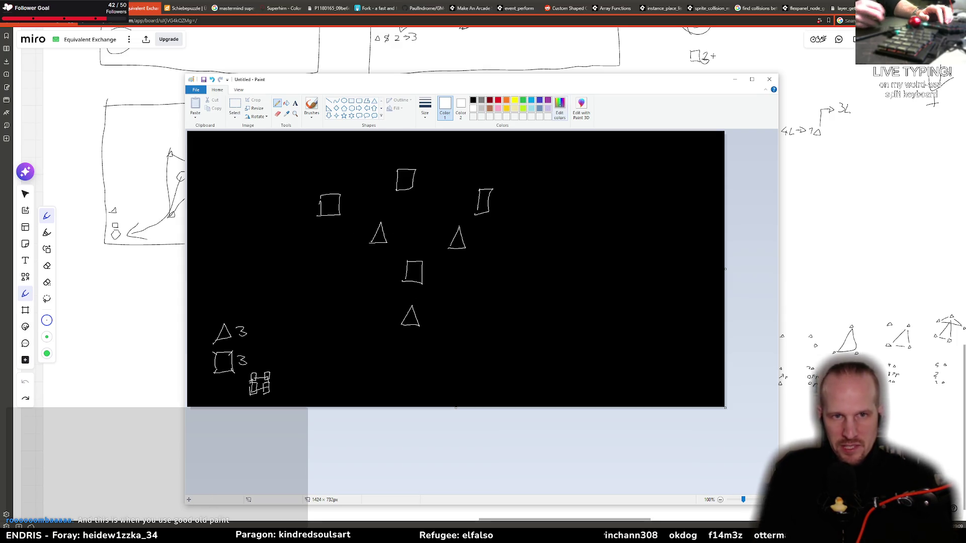
mouse_move(338, 213)
left_mouse_down()
mouse_move(471, 195)
mouse_move(408, 181)
mouse_move(350, 209)
left_mouse_up()
key("ctrl+z")
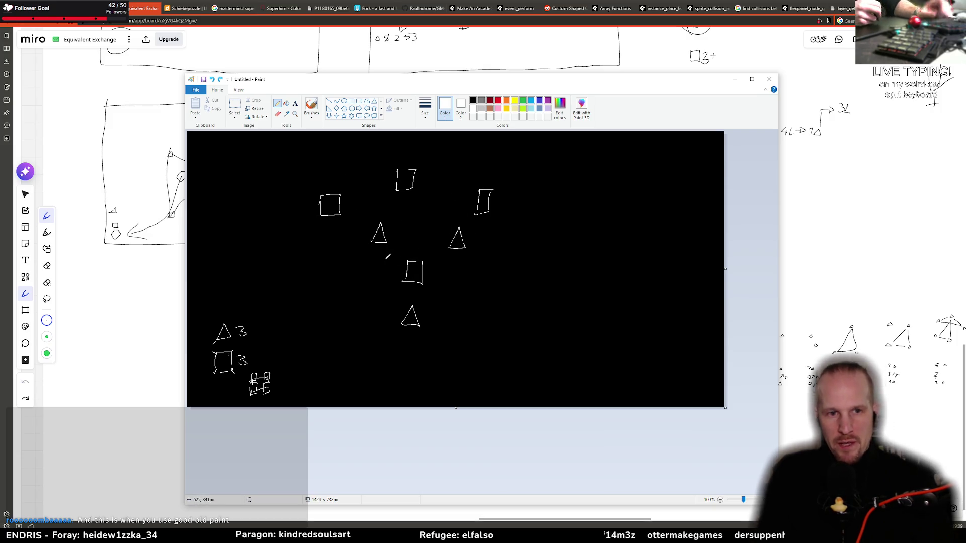
Step: Join the three triangles around the middle square and cross out the 3 in the tally
mouse_move(381, 232)
left_mouse_down()
mouse_move(410, 314)
mouse_move(456, 245)
mouse_move(375, 240)
left_mouse_up()
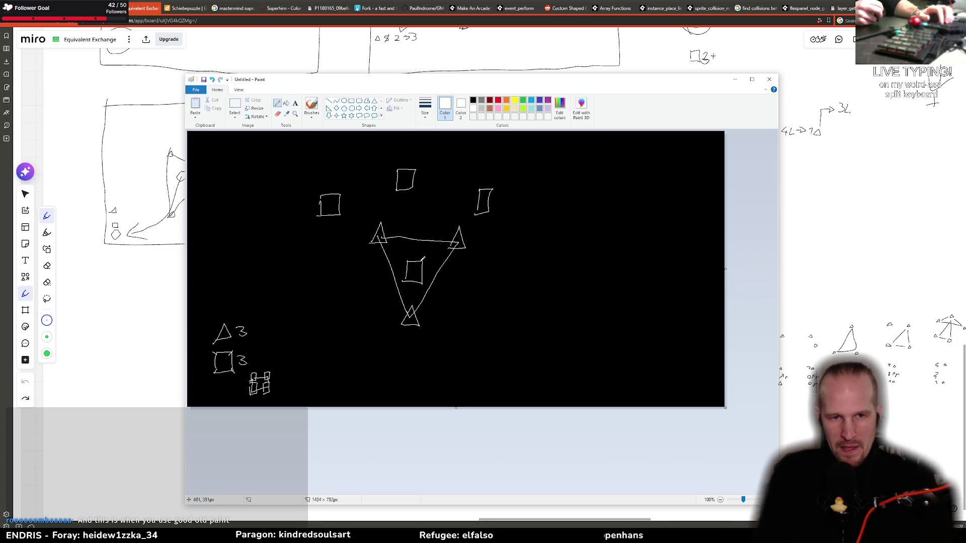
left_click_drag(243, 323, 239, 327)
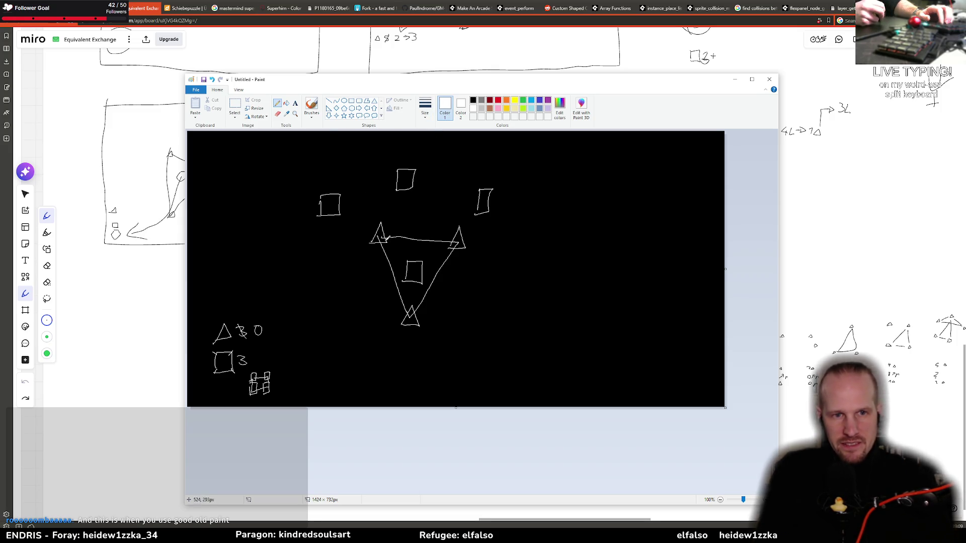
mouse_move(372, 246)
left_mouse_down()
mouse_move(382, 222)
mouse_move(368, 234)
left_mouse_up()
key("ctrl+z")
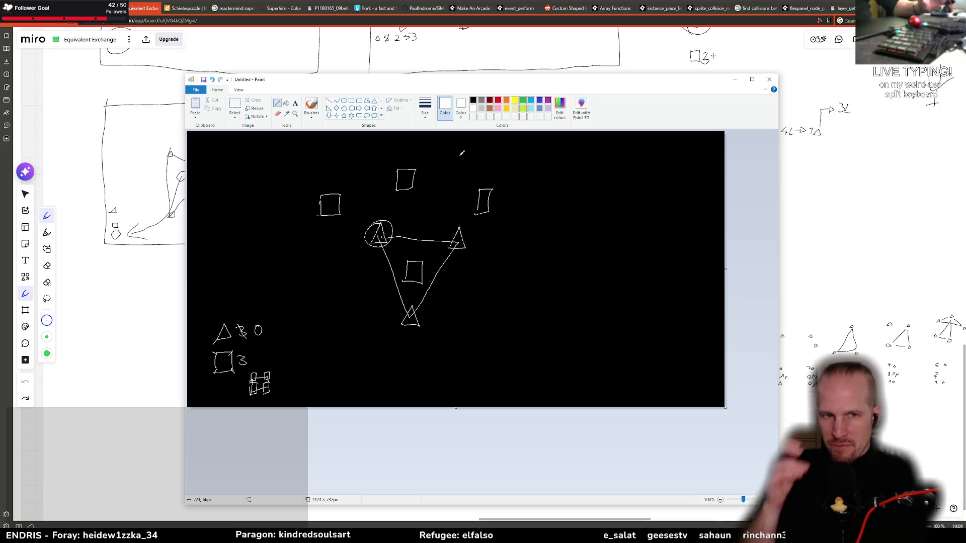
Step: Mark an X in the enclosed middle square and add to the square tally
mouse_move(407, 263)
left_mouse_down()
mouse_move(421, 282)
mouse_move(421, 263)
mouse_move(345, 283)
mouse_move(267, 350)
left_mouse_up()
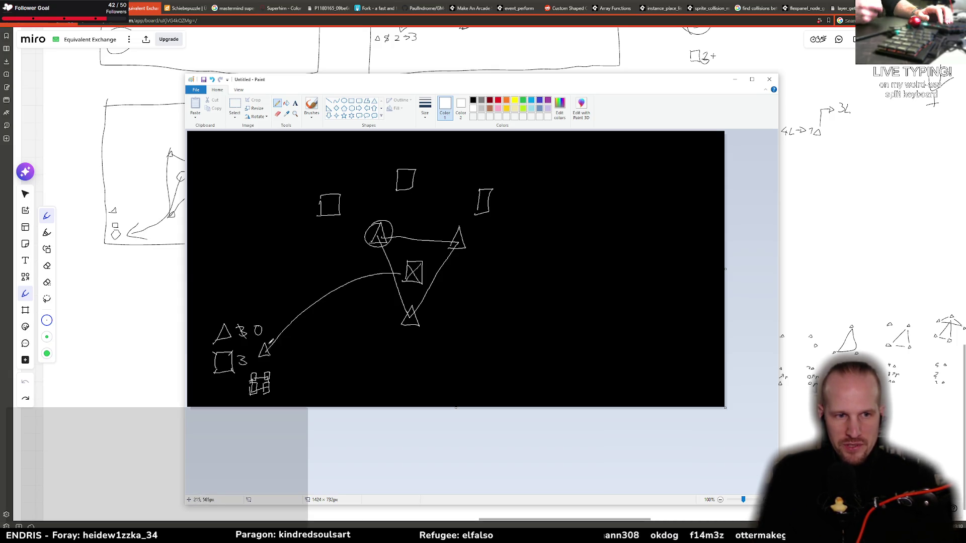
left_click_drag(260, 356, 264, 362)
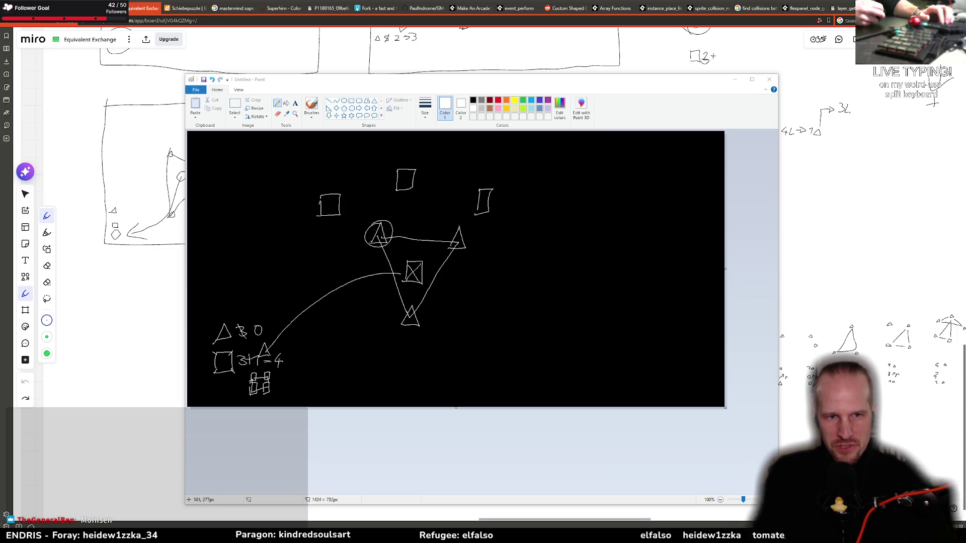
Step: Circle the square total of 4, link the outer squares with lines, and draw a check mark
left_click_drag(288, 358, 290, 354)
mouse_move(328, 201)
left_mouse_down()
mouse_move(406, 268)
mouse_move(475, 207)
mouse_move(415, 187)
mouse_move(341, 211)
left_mouse_up()
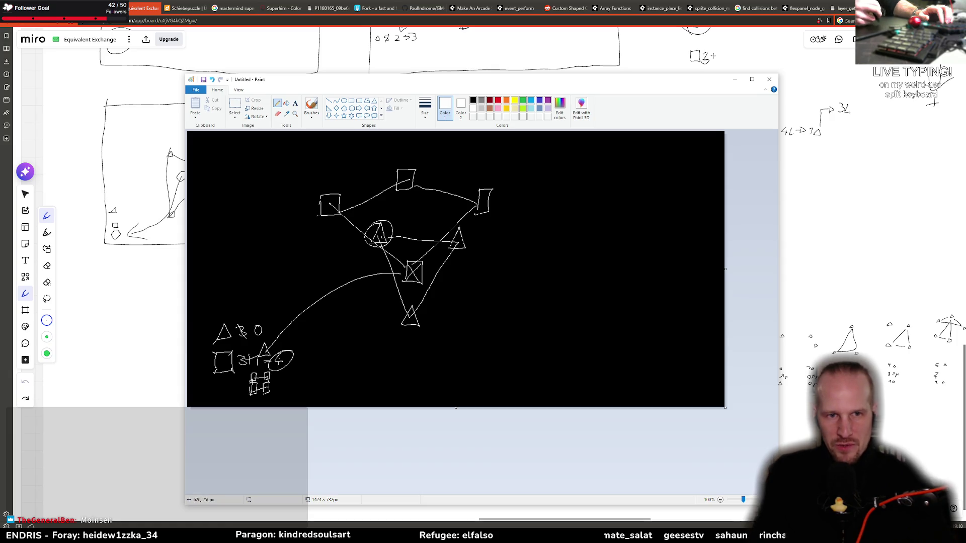
left_click_drag(414, 182, 444, 193)
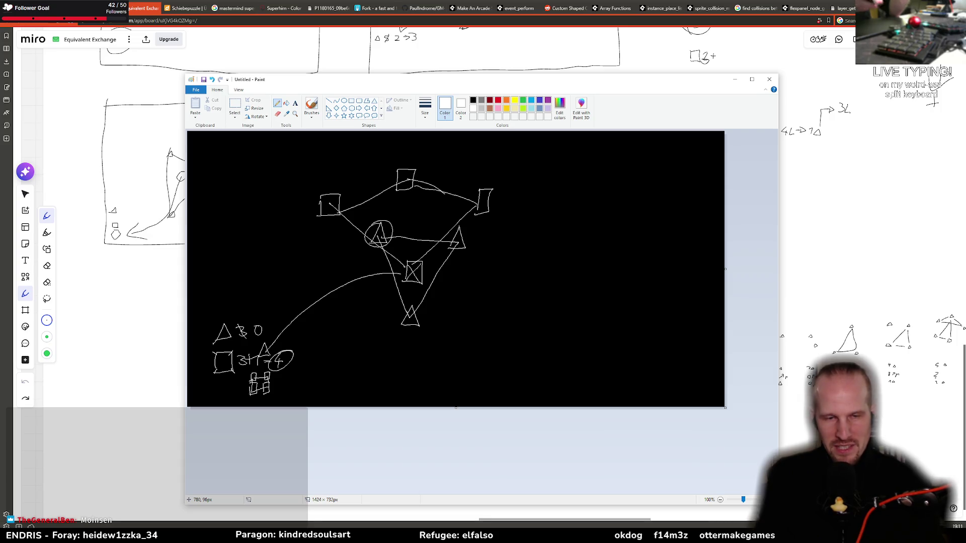
mouse_move(519, 267)
left_mouse_down()
mouse_move(526, 288)
mouse_move(565, 234)
left_mouse_up()
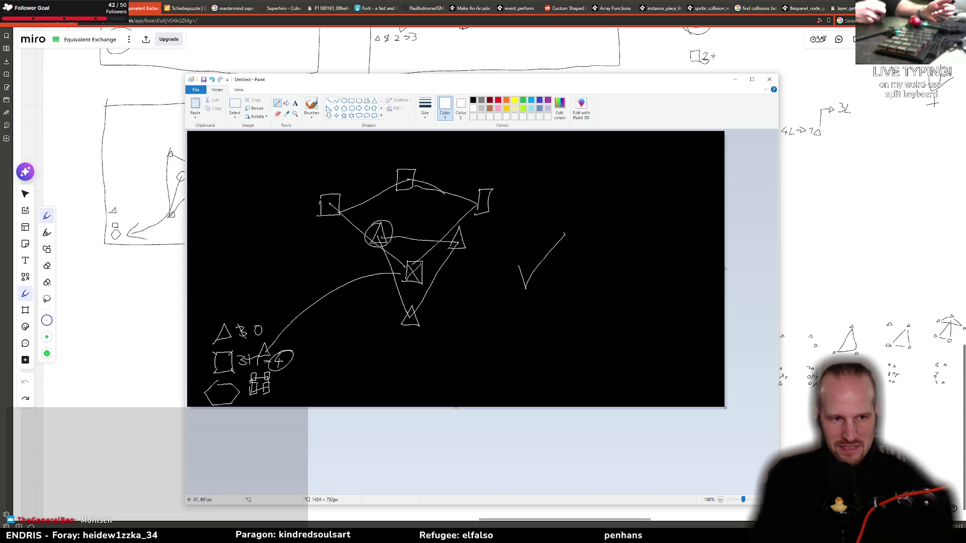
Step: Replace the bottom-left hexagon with a pentagon, then add a curly brace and a 0 beside the tallies
key("ctrl+z")
mouse_move(216, 386)
left_mouse_down()
mouse_move(234, 386)
mouse_move(224, 406)
left_mouse_up()
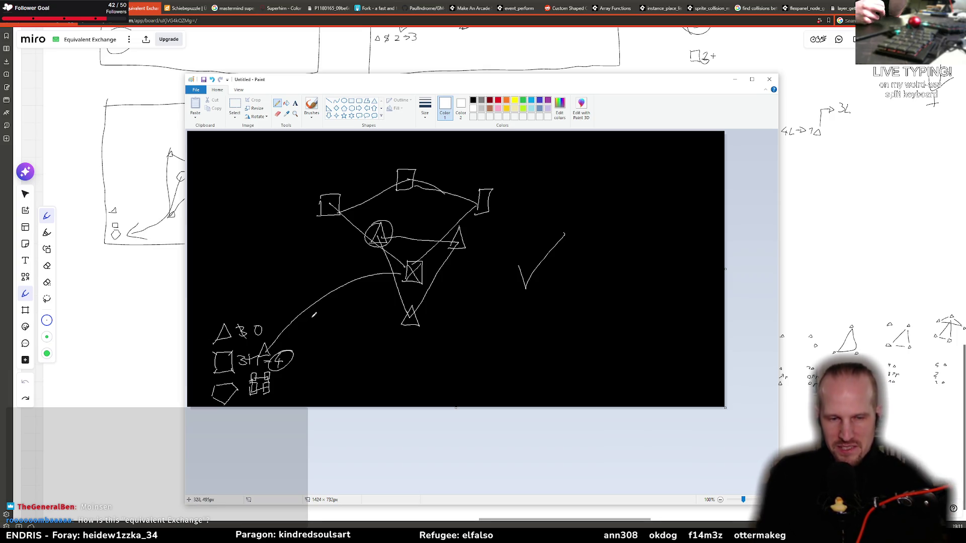
mouse_move(296, 327)
left_mouse_down()
mouse_move(317, 359)
mouse_move(286, 404)
left_mouse_up()
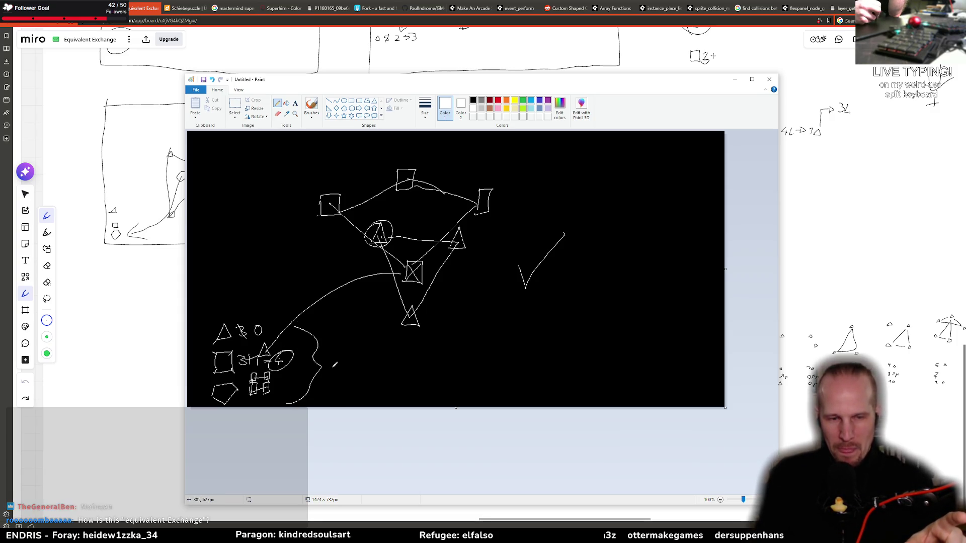
left_click_drag(338, 360, 336, 360)
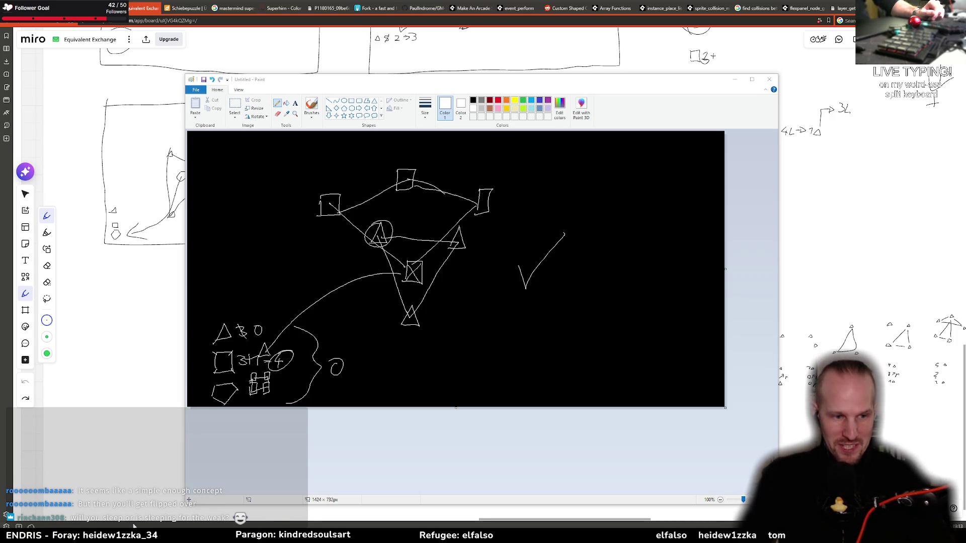
Step: Make the Paint window slightly shorter and bring the GameMaker project forward
mouse_move(133, 527)
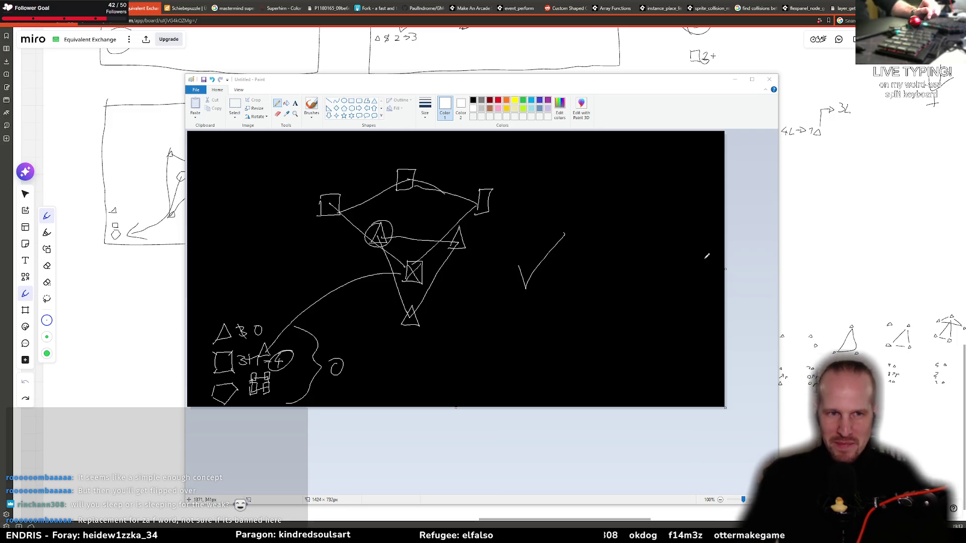
mouse_move(587, 81)
left_mouse_down()
mouse_move(586, 63)
mouse_move(582, 78)
left_mouse_up()
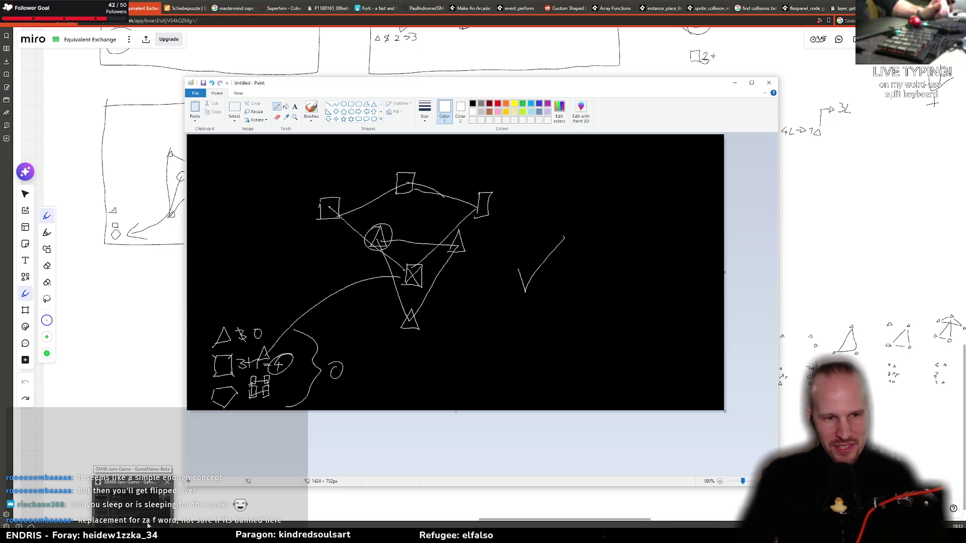
left_click(137, 511)
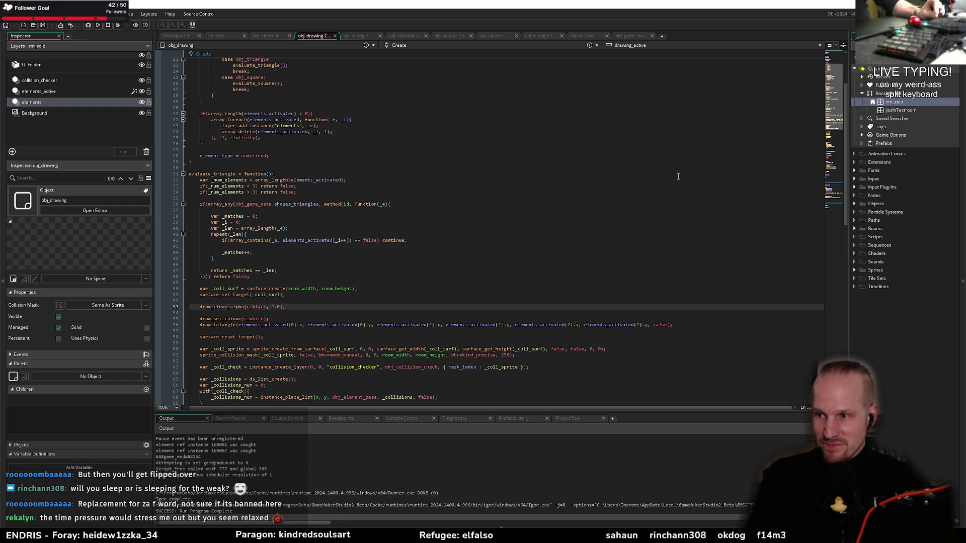
Step: Place the caret just after the counting loop's closing brace on line 45 in evaluate_triangle
left_click(277, 259)
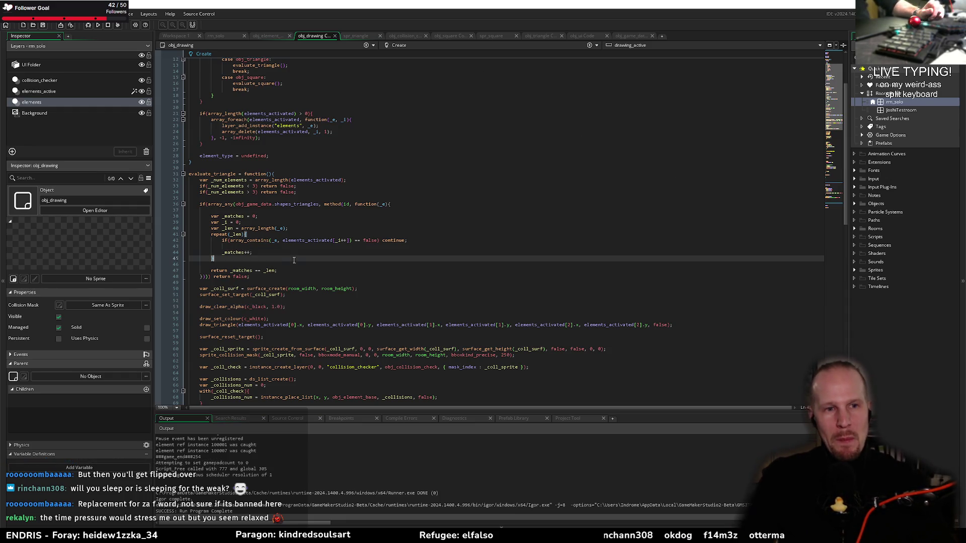
left_click(277, 266)
left_click(281, 247)
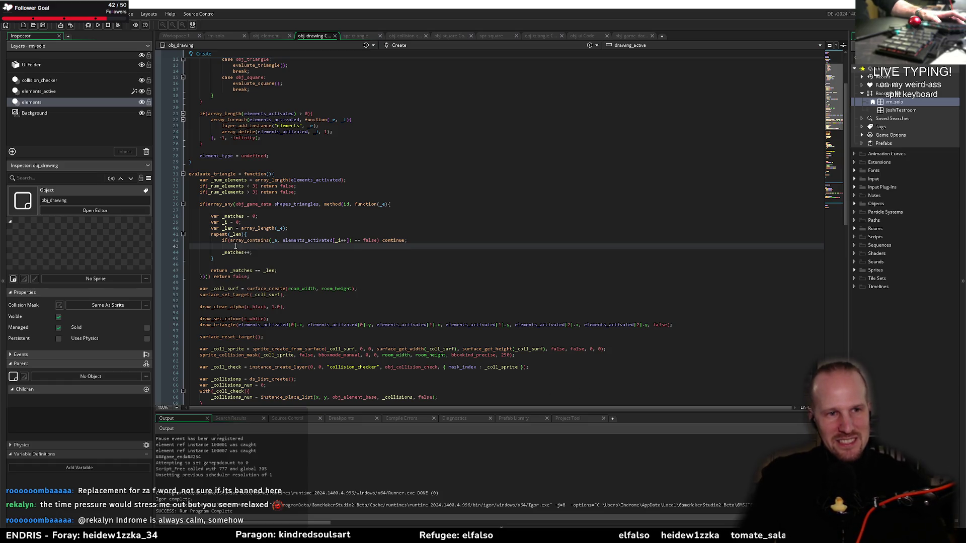
left_click(289, 257)
type("instance_exists(obj_drawing)")
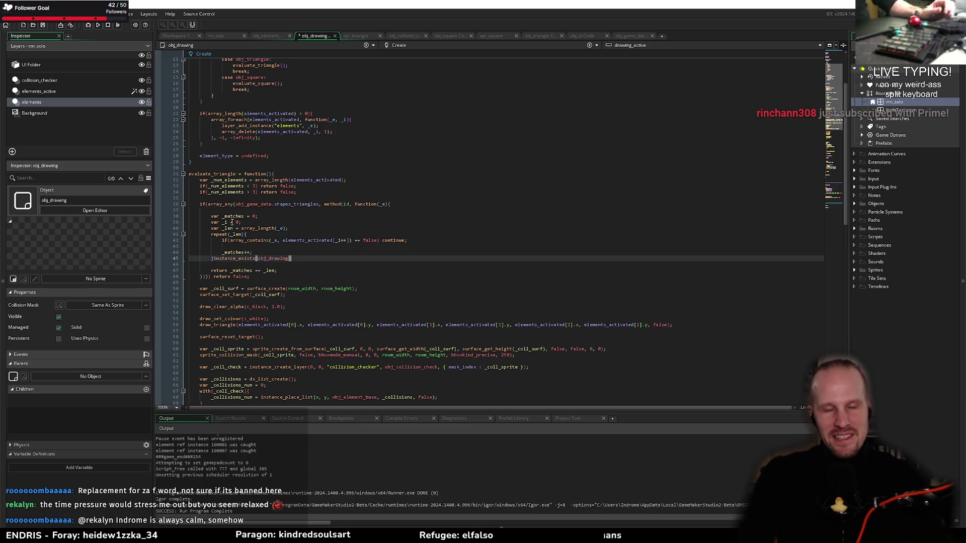
Step: Paste instance_exists(obj_drawing) after the loop's closing brace, then undo it
key("ctrl+v")
left_click(298, 250)
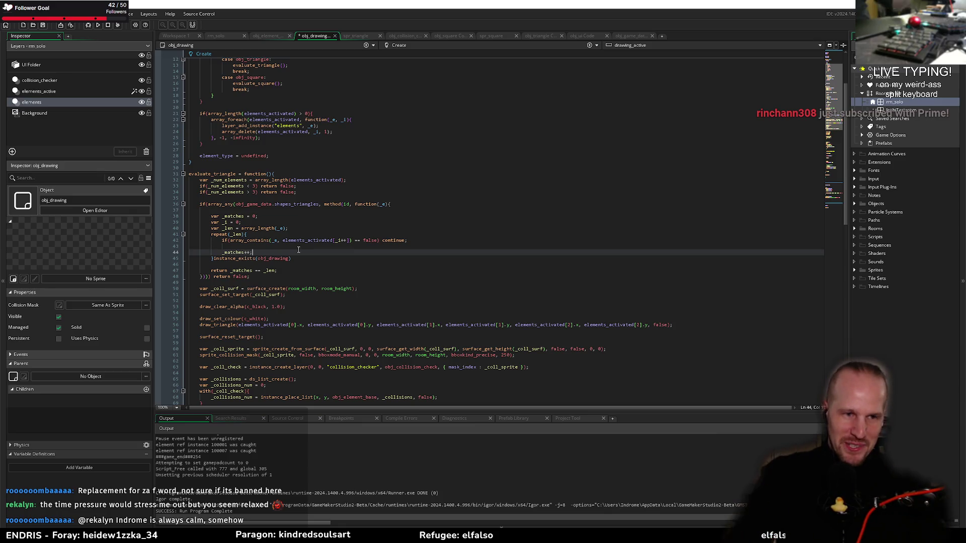
left_click(347, 259)
key("ctrl+z")
Step: Review the array_contains duplicate check and _matches++ lines in the matching loop
left_click(252, 252)
left_click(321, 249)
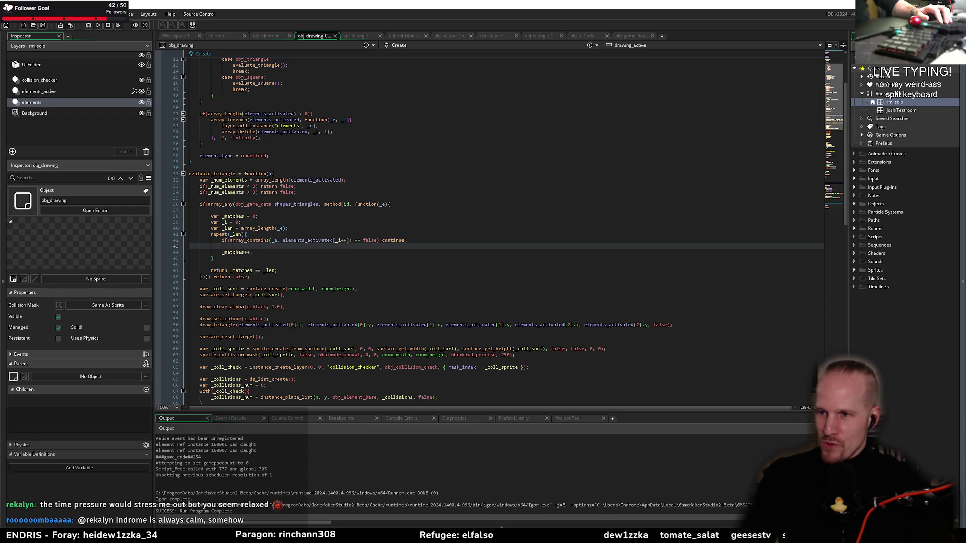
left_click(376, 296)
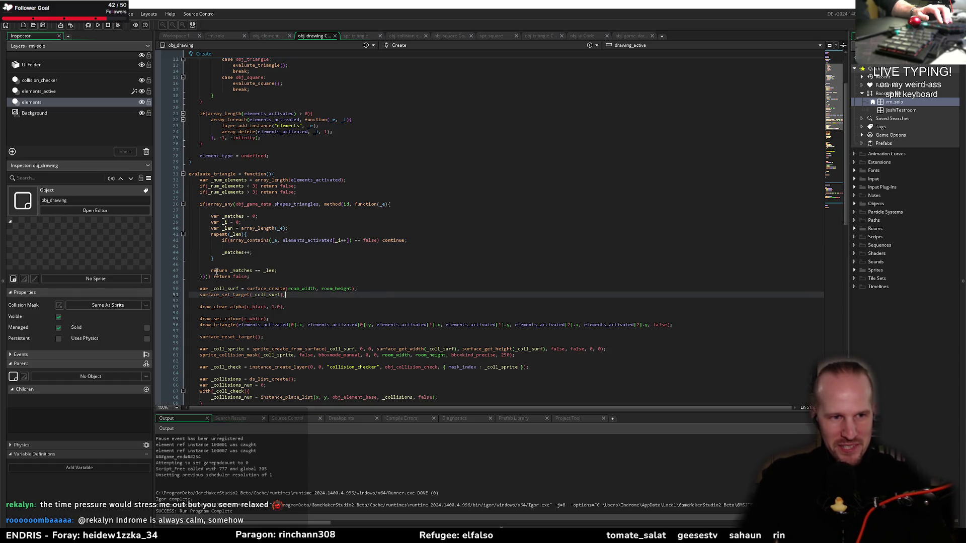
left_click(276, 265)
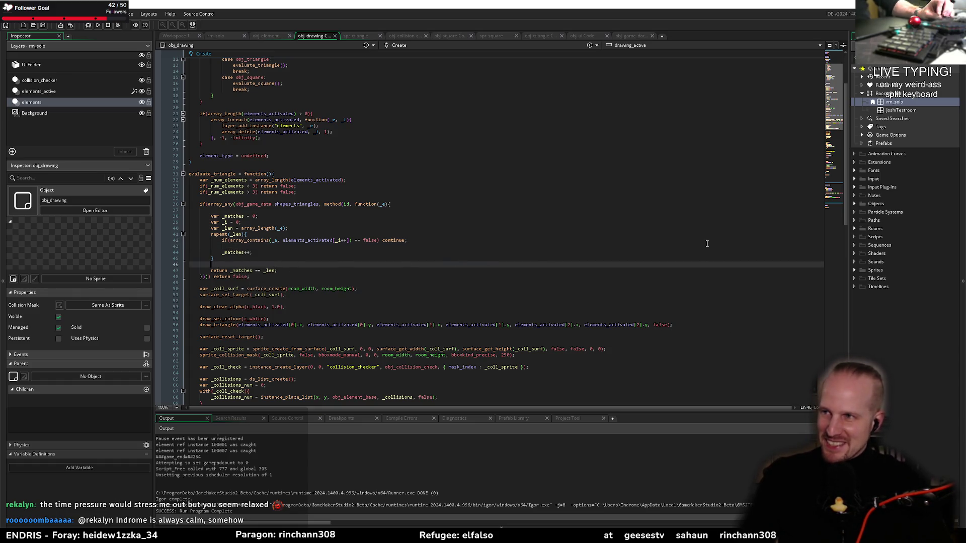
left_click(436, 240)
left_click(305, 250)
left_click(317, 245)
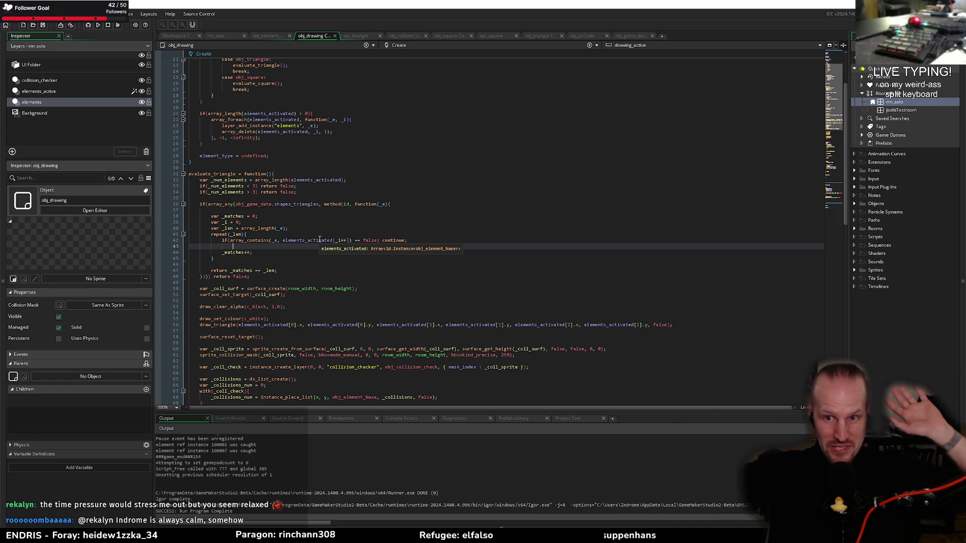
Step: Review the _i and _matches counter declarations and the surface setup lines
left_click(354, 252)
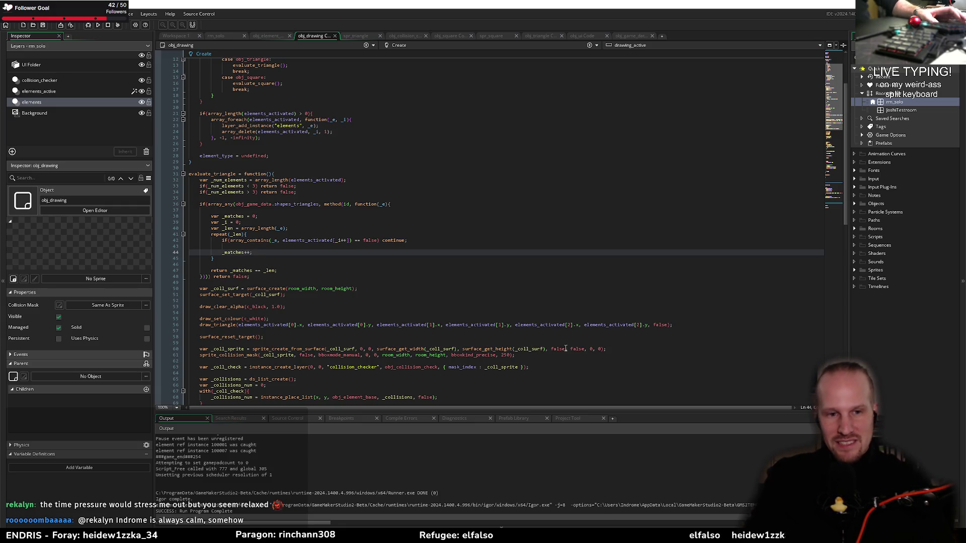
left_click(361, 302)
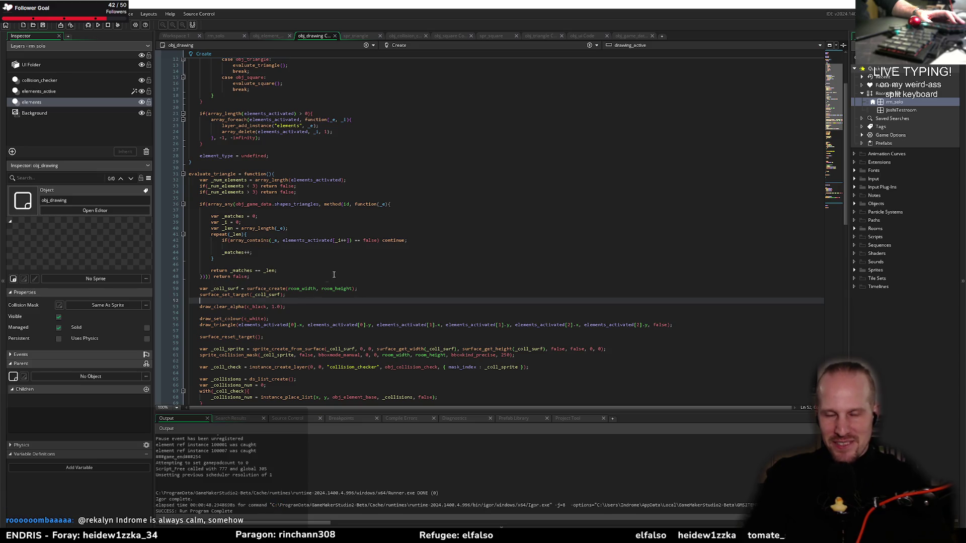
left_click(272, 217)
left_click(271, 211)
left_click(309, 223)
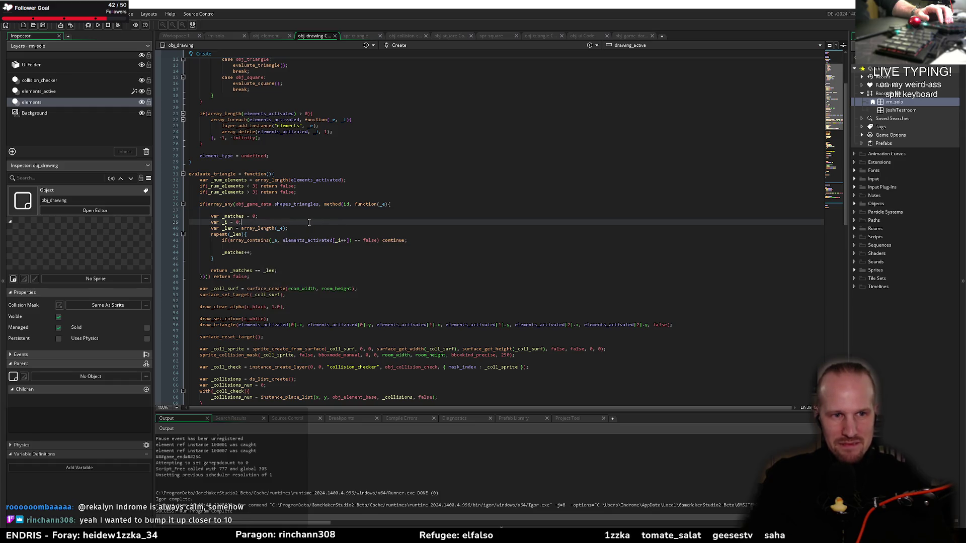
left_click(342, 218)
scroll(363, 263, "down", 10)
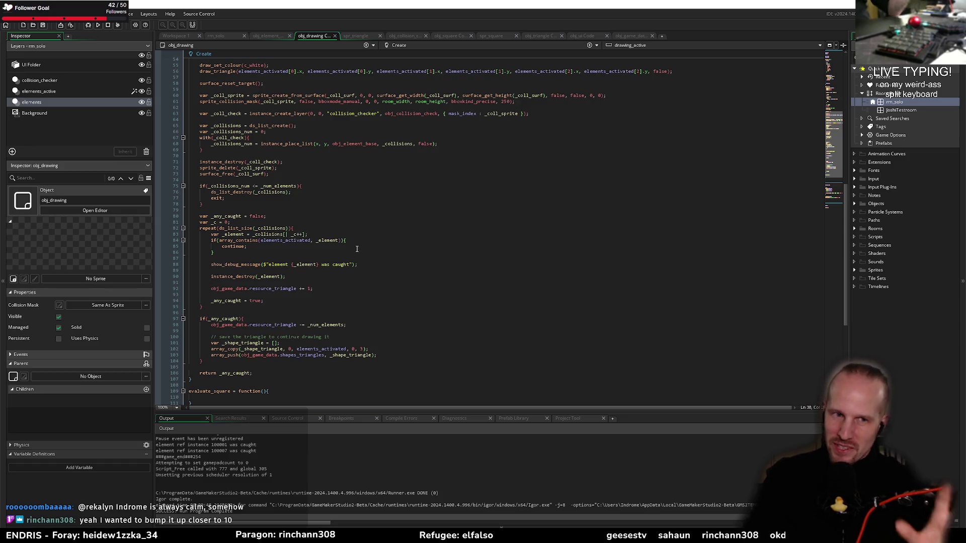
left_click(431, 212)
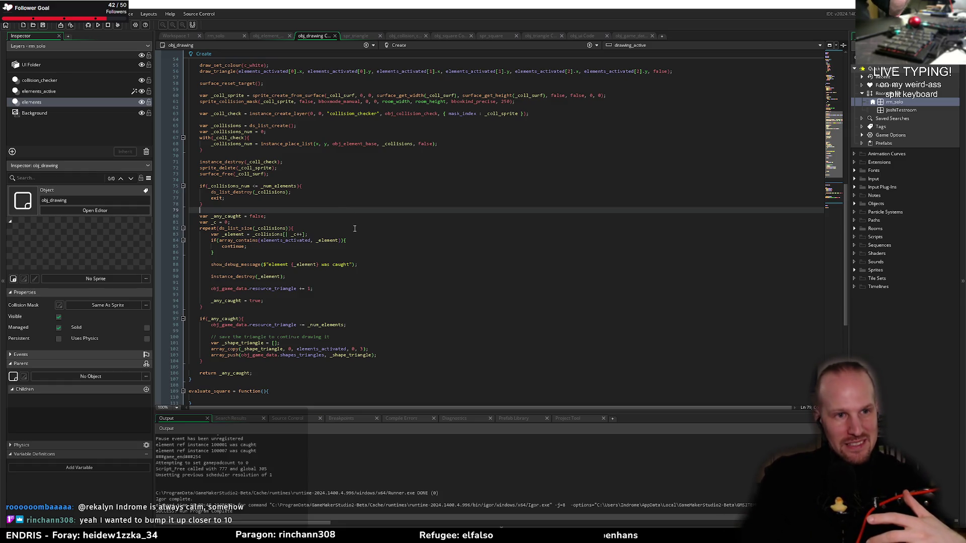
left_click(348, 199)
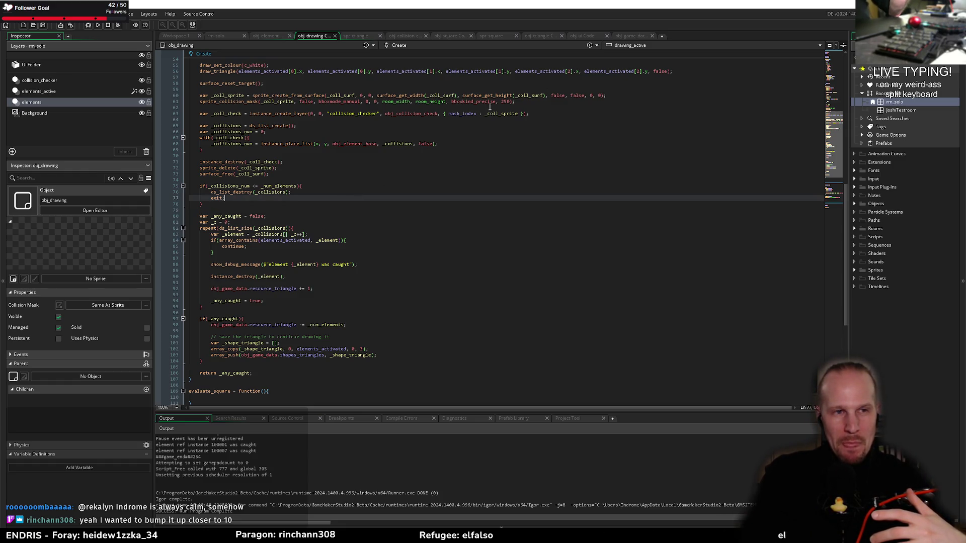
Step: Run the game and link the three outer triangles to capture the middle one, dropping the counter to 99
left_click(98, 26)
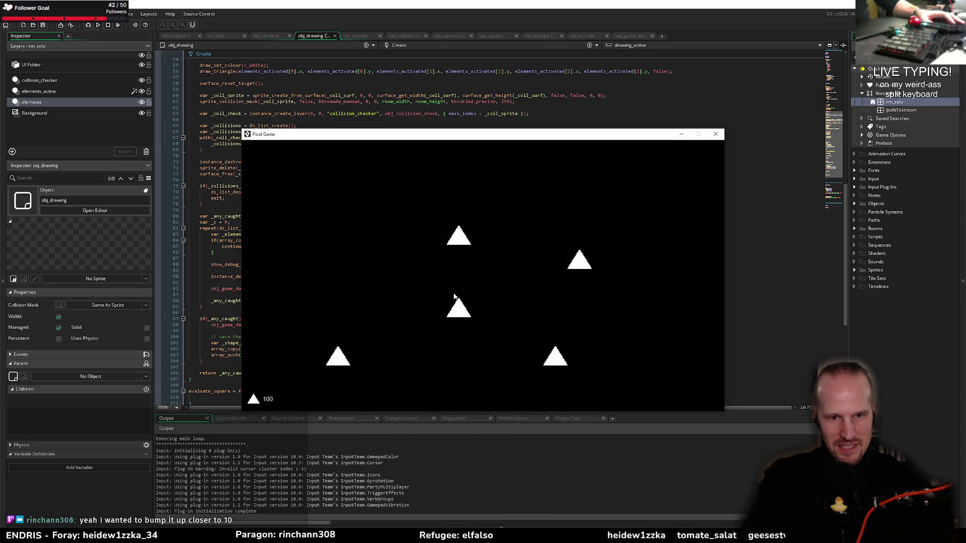
left_click_drag(454, 140, 459, 105)
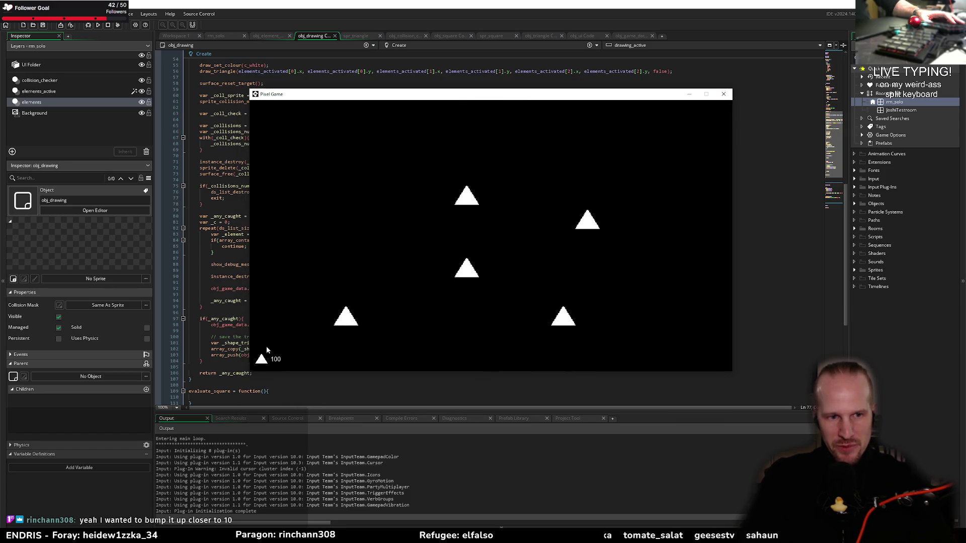
mouse_move(554, 299)
left_mouse_down()
mouse_move(564, 317)
mouse_move(347, 317)
mouse_move(358, 310)
left_mouse_up()
mouse_move(433, 235)
left_mouse_down()
mouse_move(431, 253)
mouse_move(438, 233)
mouse_move(444, 250)
left_mouse_up()
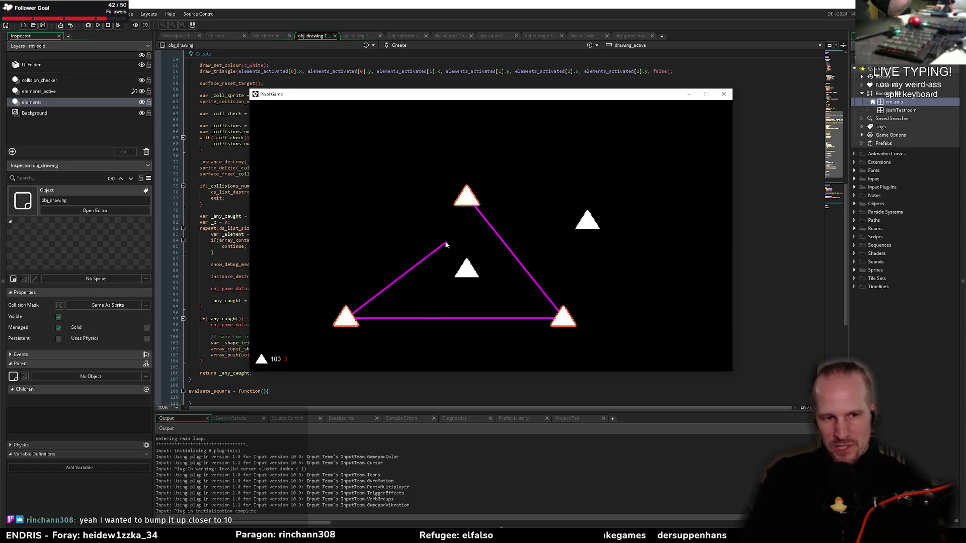
left_click_drag(446, 245, 461, 202)
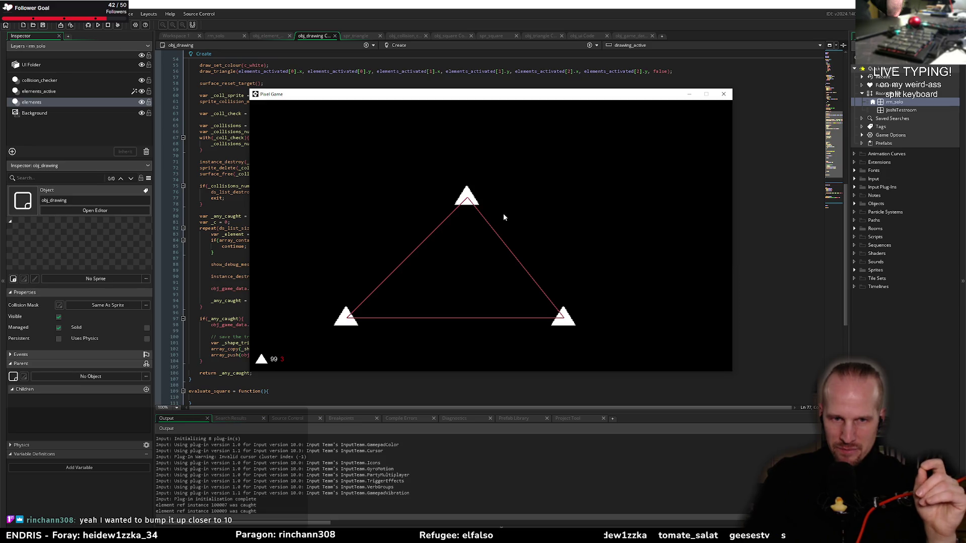
left_click(725, 95)
Step: Change the sprite_collision_mask tolerance from 250 to 255
left_click(536, 105)
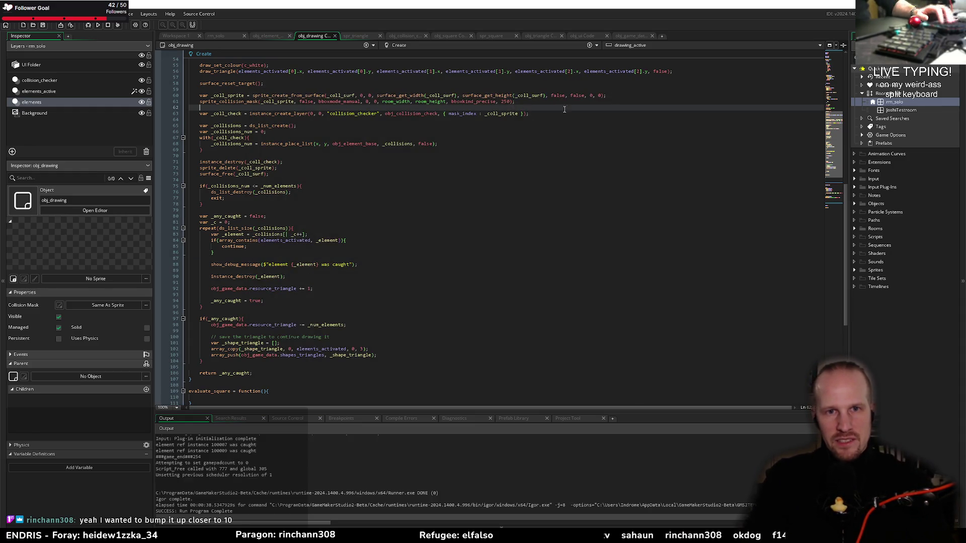
double_click(505, 101)
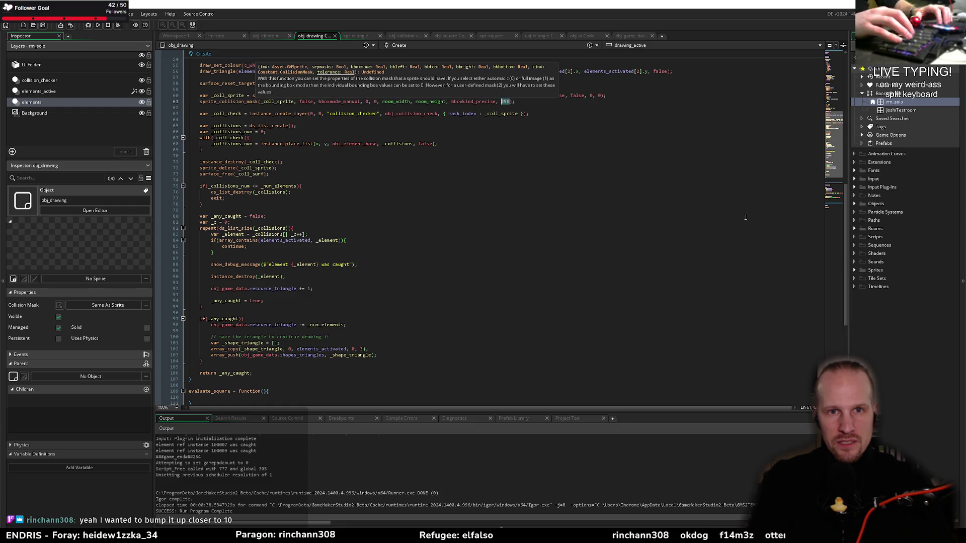
type("255")
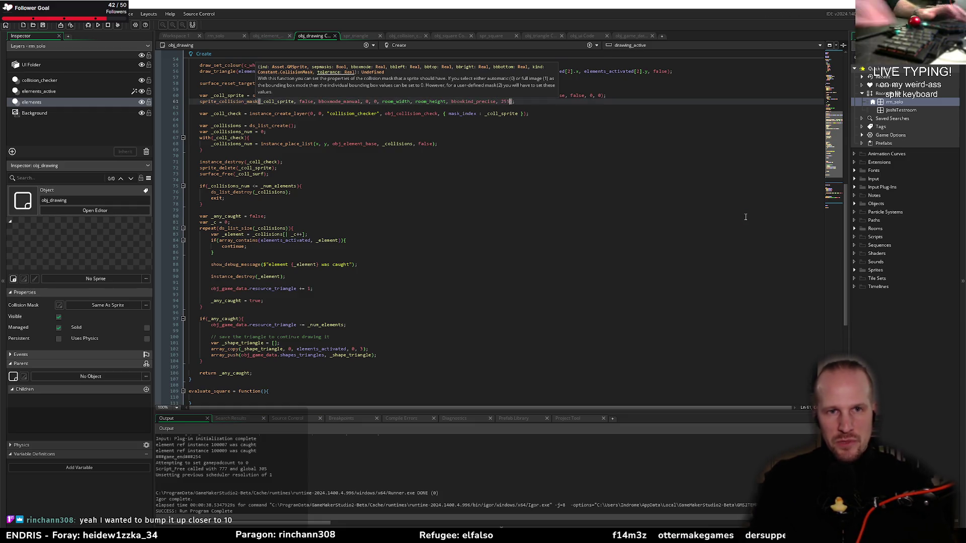
Step: Set draw_clear_alpha's alpha from 1.0 to 0.0, save, and start a new test run
key("Up")
key("Up")
key("Up")
scroll(249, 110, "up", 4)
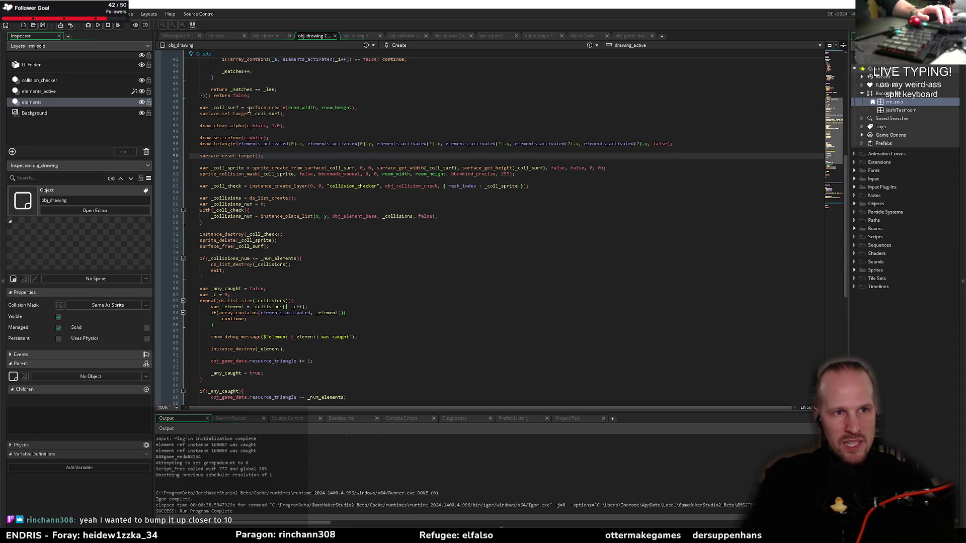
double_click(274, 126)
type("0")
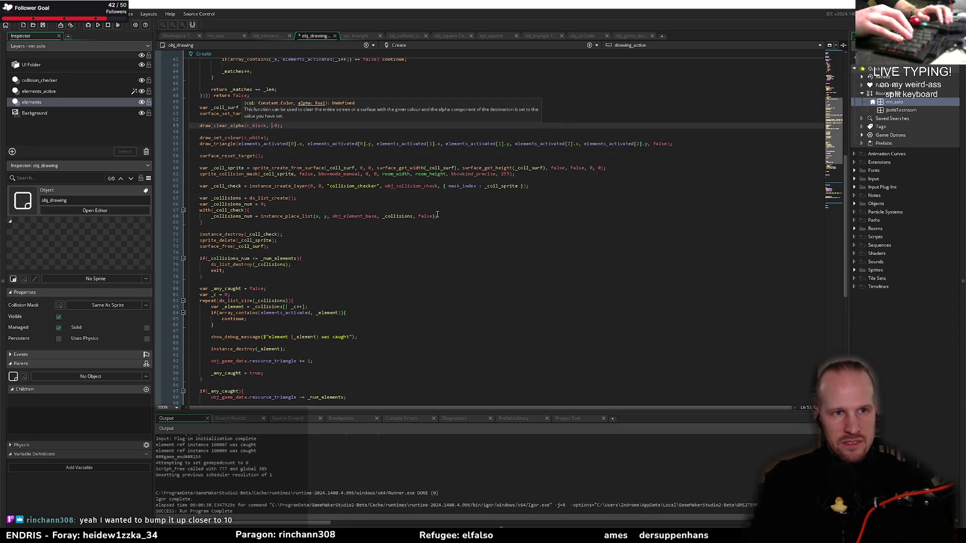
key("ctrl+s")
left_click(89, 25)
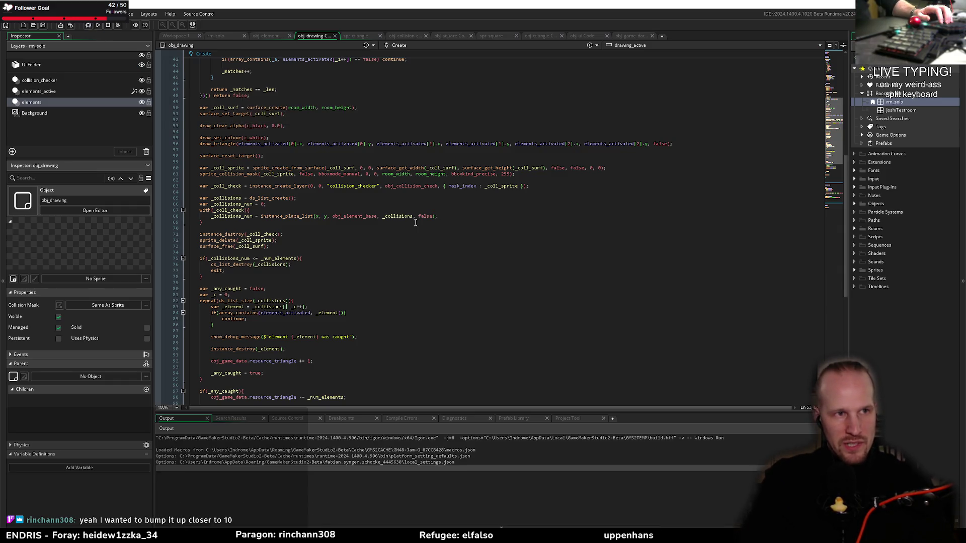
Step: Draw a triangle around the middle element, which isn't captured (counter stays 100), then stop the game
left_click(274, 203)
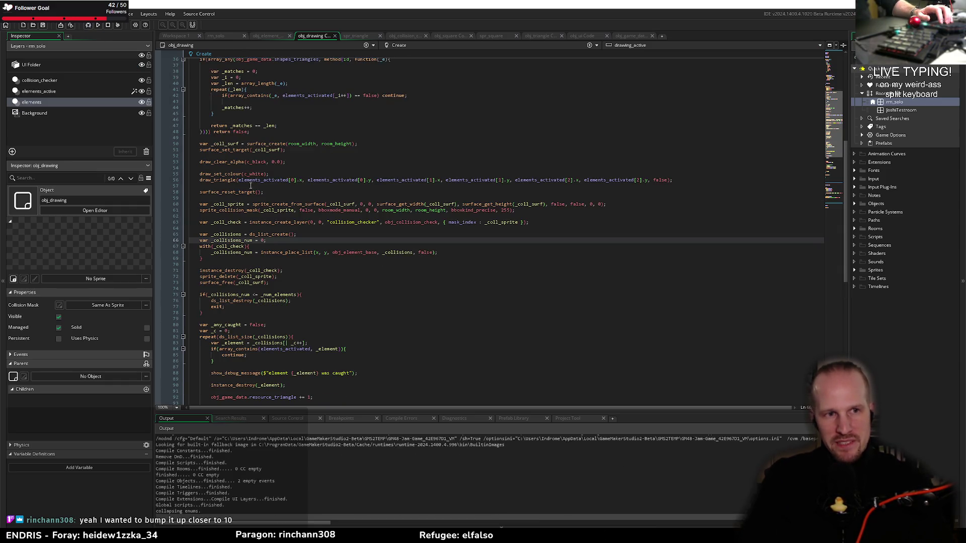
mouse_move(462, 240)
left_mouse_down()
mouse_move(535, 360)
mouse_move(335, 361)
left_mouse_up()
left_click_drag(407, 297, 429, 273)
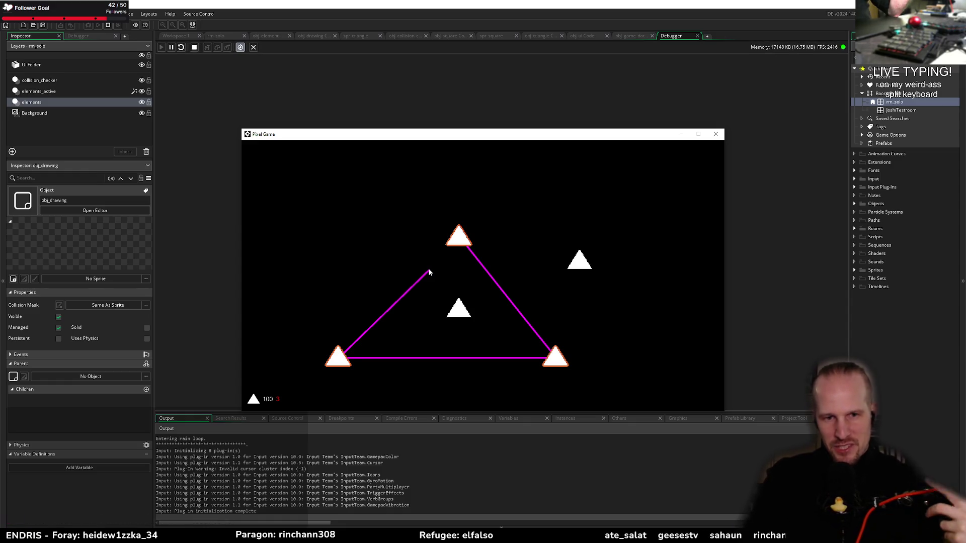
left_click_drag(429, 272, 456, 243)
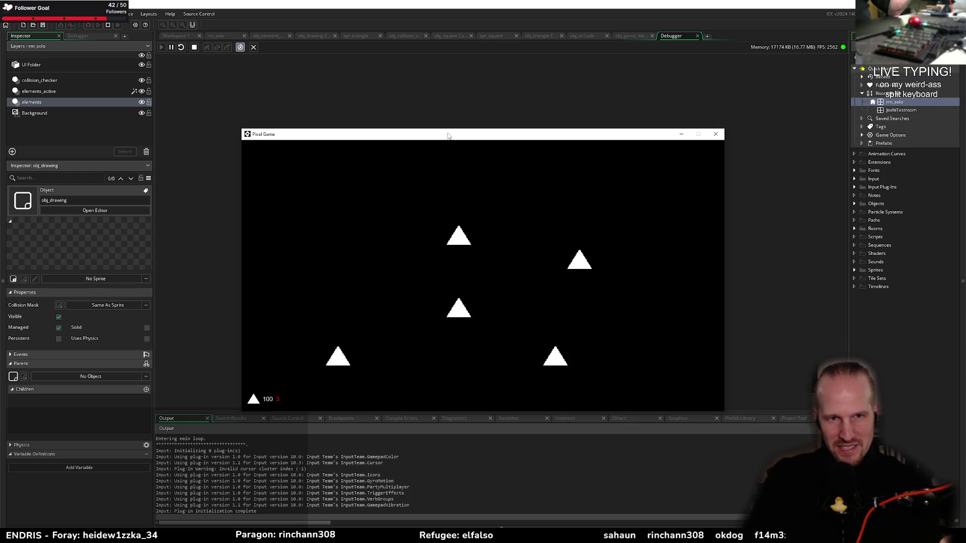
left_click_drag(448, 136, 496, 76)
key("Escape")
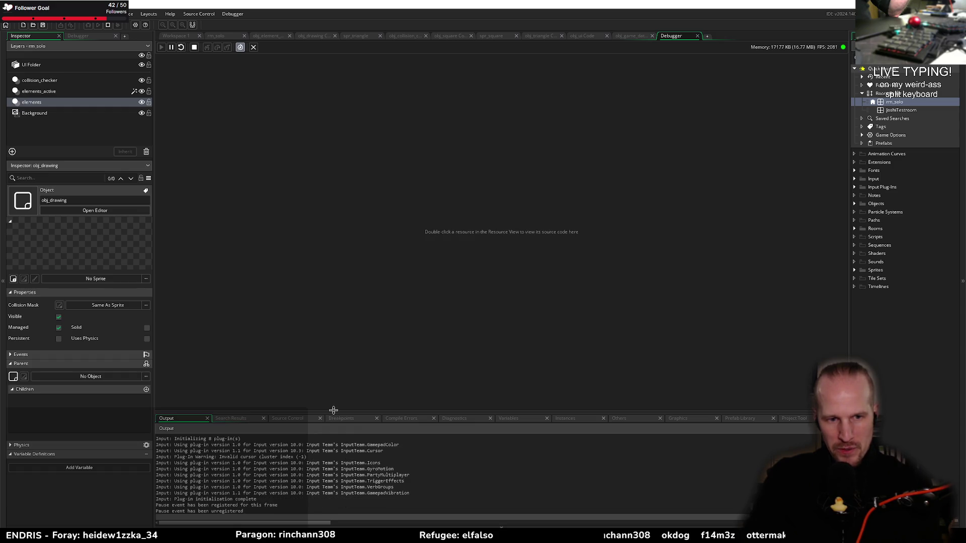
Step: In obj_drawing's Create code, change the collision mask tolerance back to 250
left_click(633, 38)
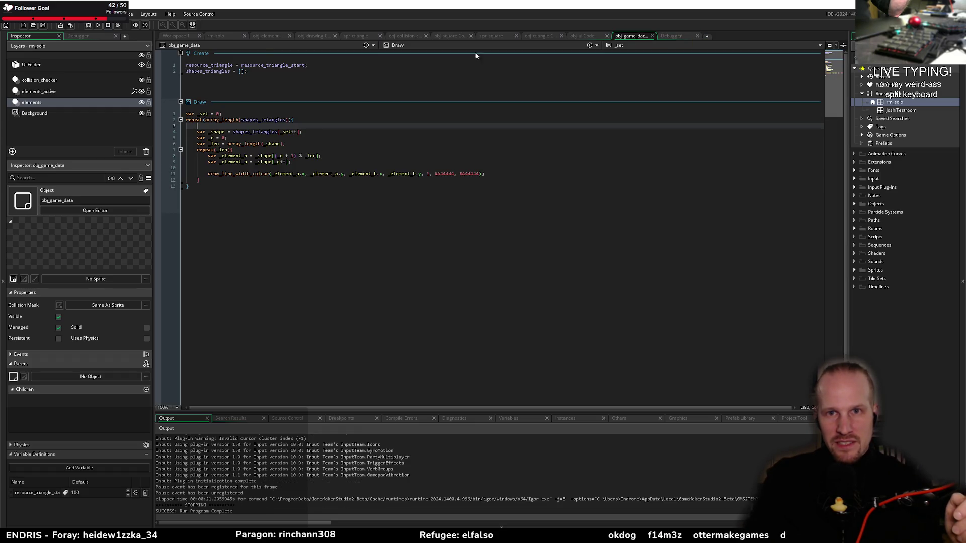
left_click(276, 34)
left_click(304, 35)
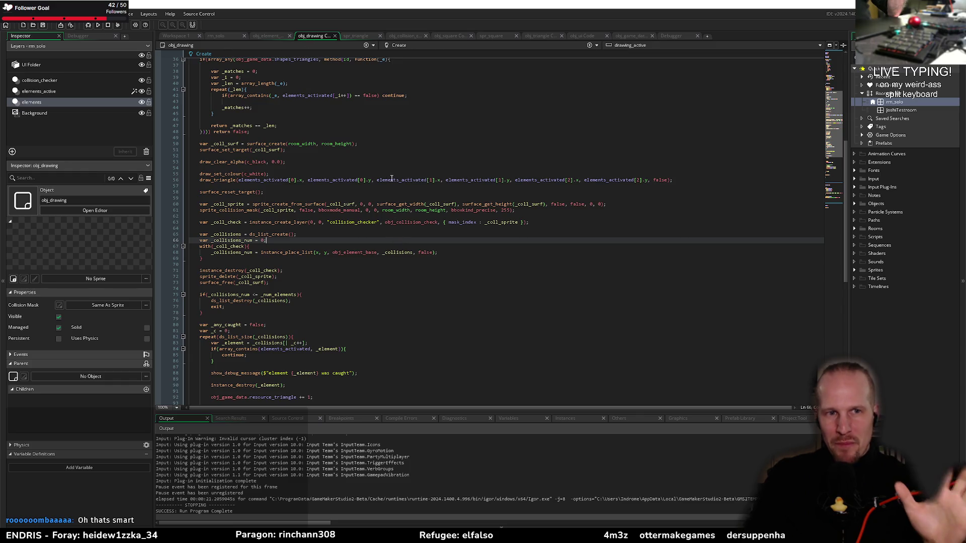
left_click(509, 204)
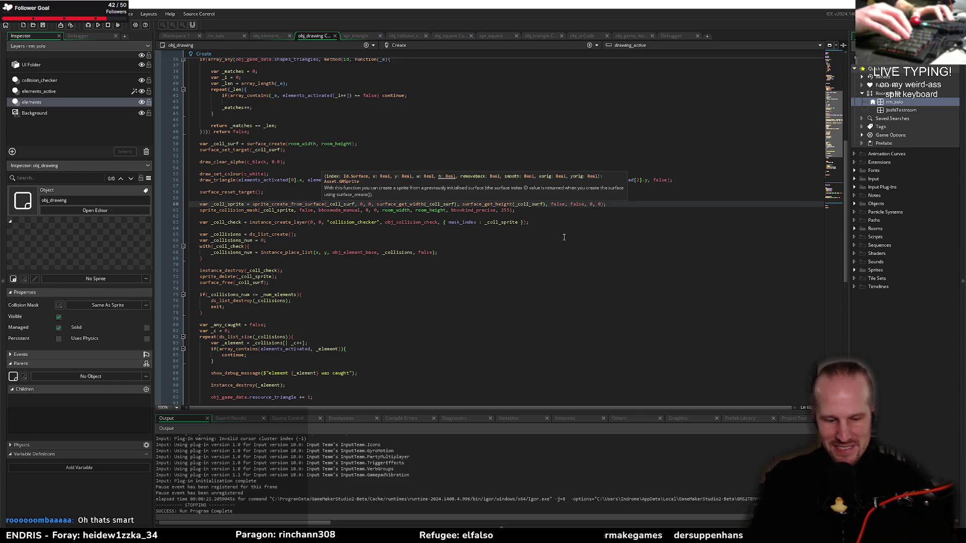
key("Down")
type("50")
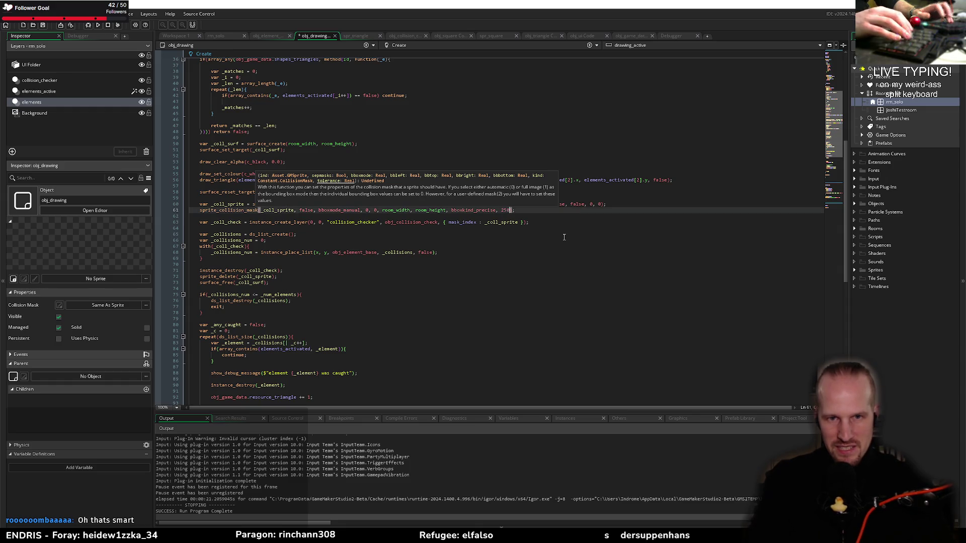
Step: Rerun with F5 and enclose the middle triangle, dropping the counter to 98
key("F5")
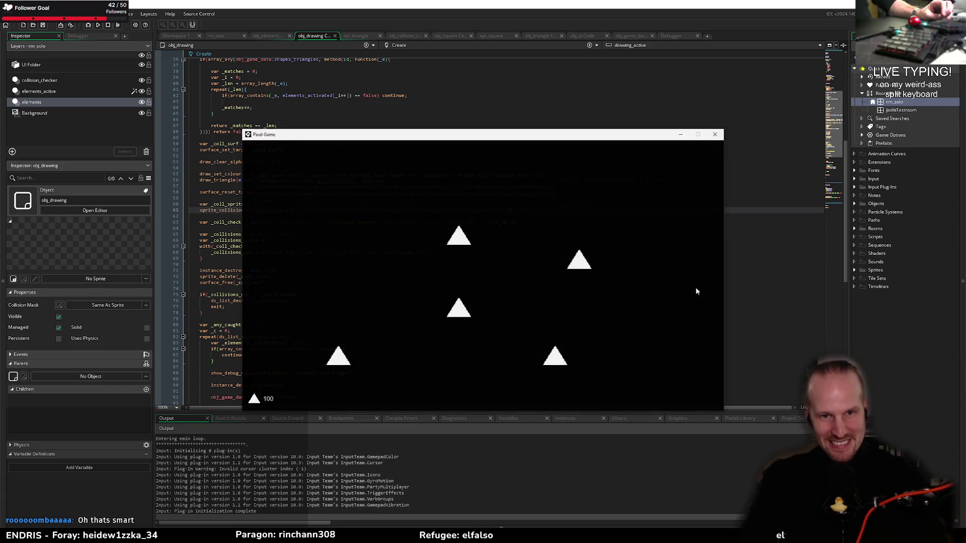
mouse_move(557, 351)
left_mouse_down()
mouse_move(411, 356)
mouse_move(358, 345)
mouse_move(463, 235)
left_mouse_up()
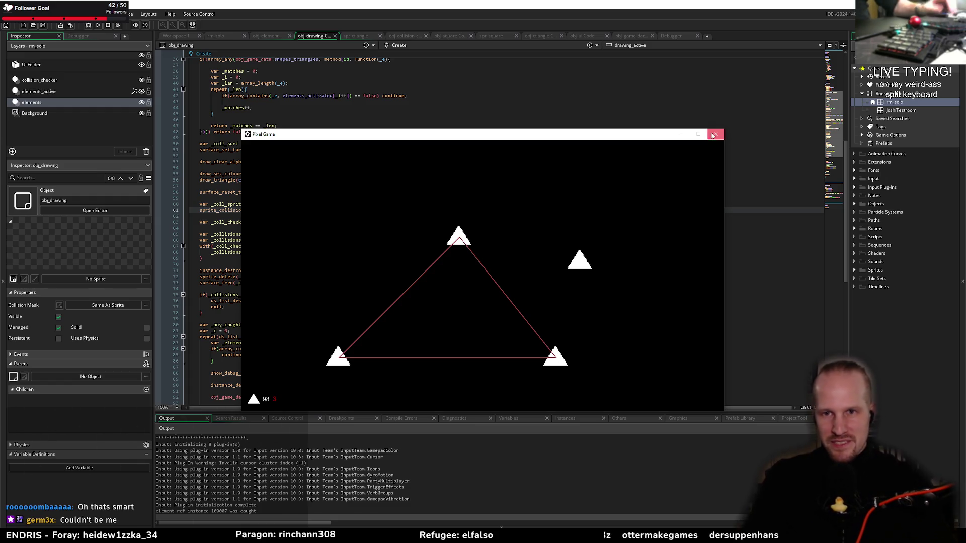
left_click(716, 133)
left_click(234, 34)
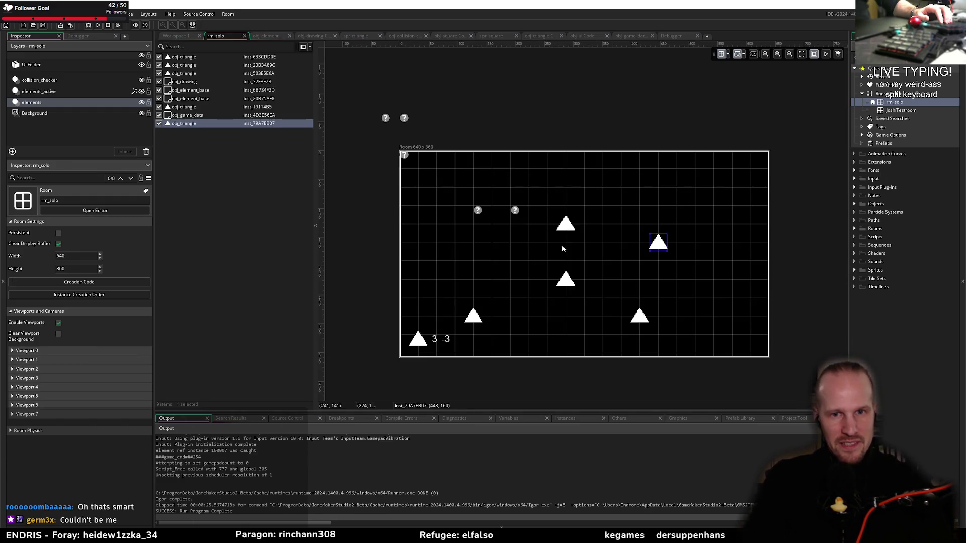
Step: Duplicate a triangle into the room's upper right, then run and link three triangles into a triangle
left_click(663, 247)
key("ctrl+c")
key("ctrl+v")
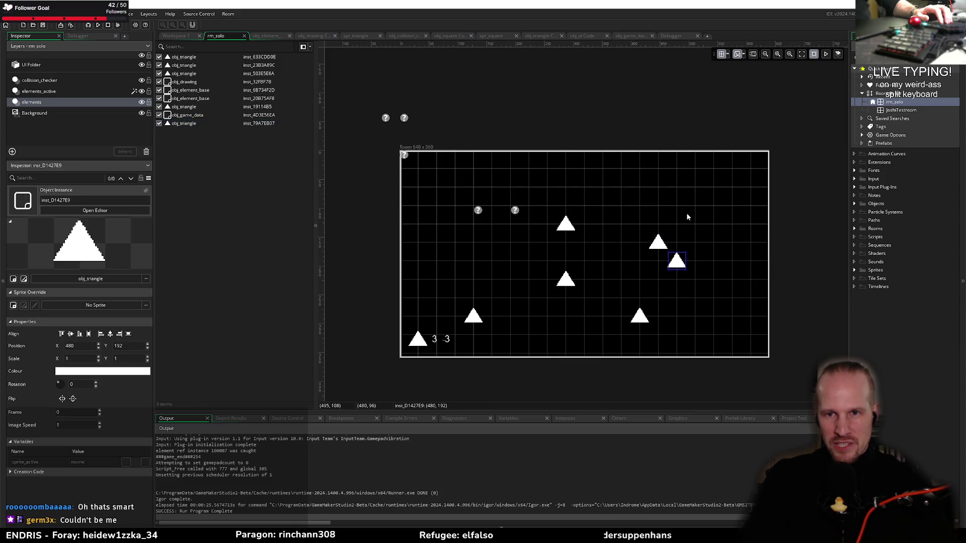
left_click(725, 202)
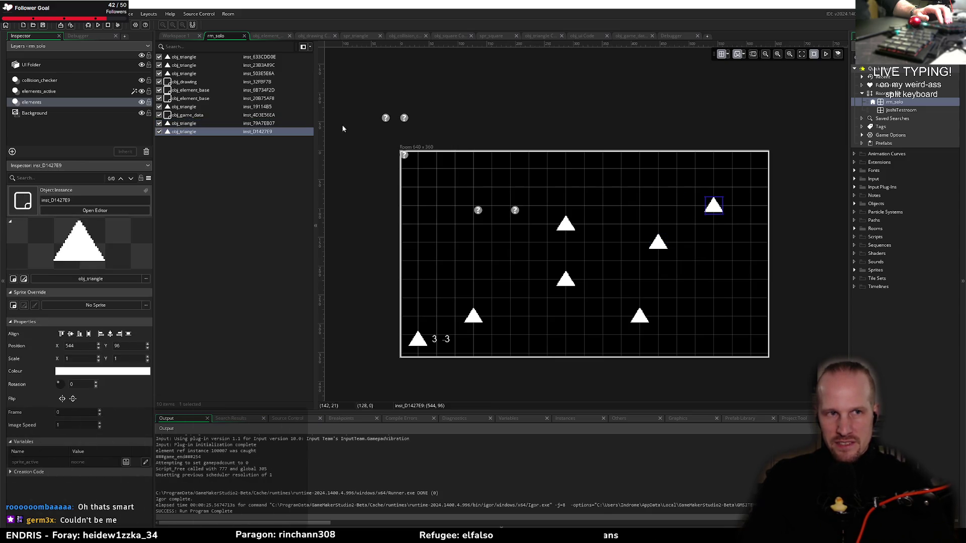
left_click(99, 24)
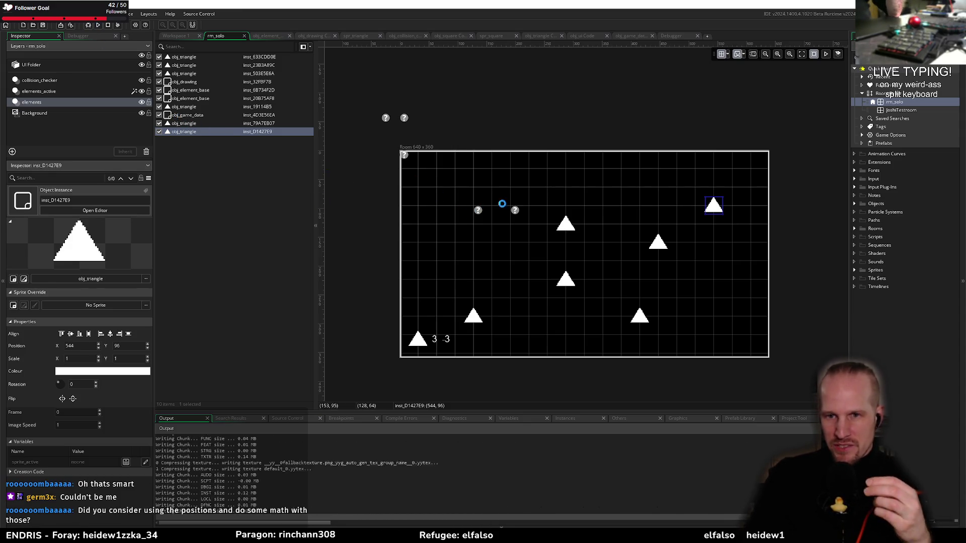
mouse_move(449, 230)
left_mouse_down()
mouse_move(537, 335)
mouse_move(355, 360)
mouse_move(468, 240)
left_mouse_up()
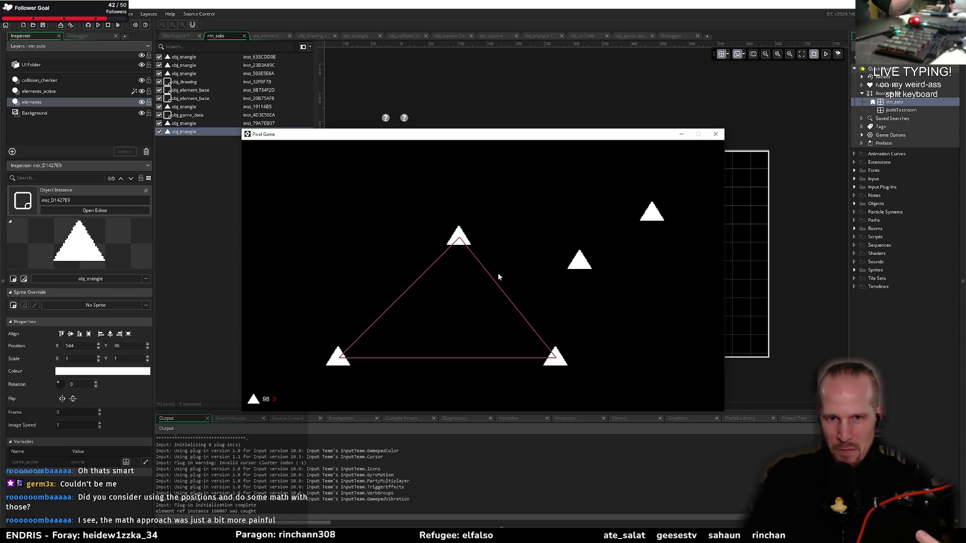
Step: Draw a triangle and a four-point loop through the top-right triangle, then close the game
mouse_move(459, 238)
left_mouse_down()
mouse_move(526, 308)
mouse_move(558, 361)
mouse_move(359, 362)
left_mouse_up()
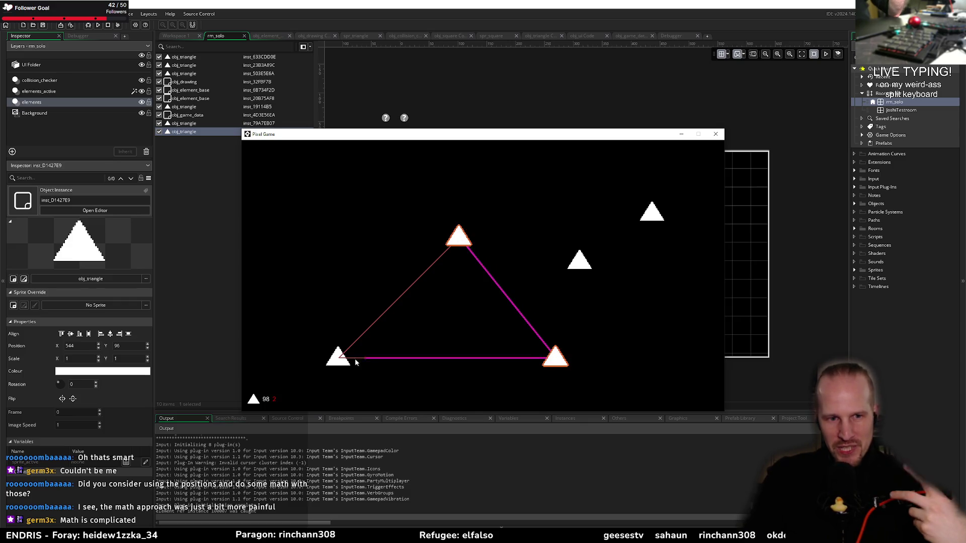
left_click_drag(442, 258, 464, 239)
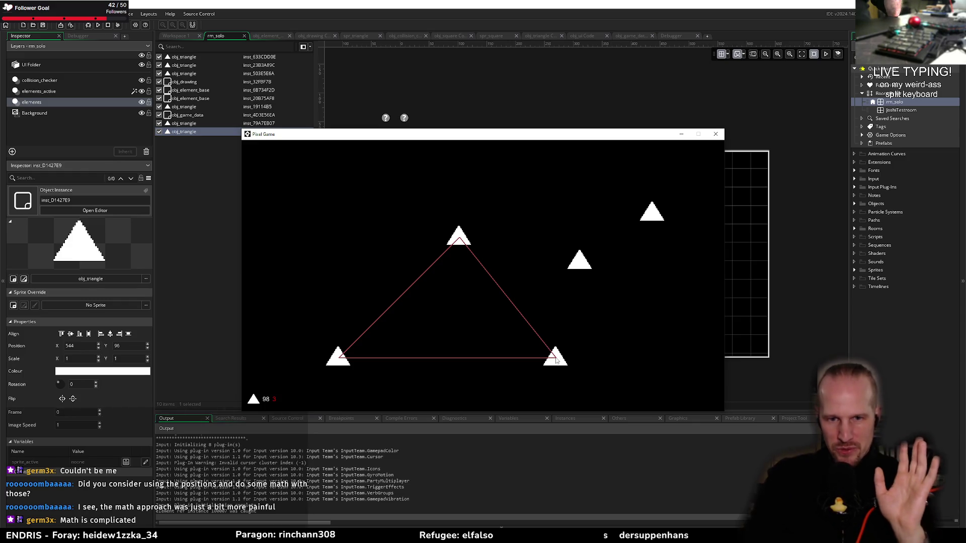
left_click_drag(514, 322, 464, 242)
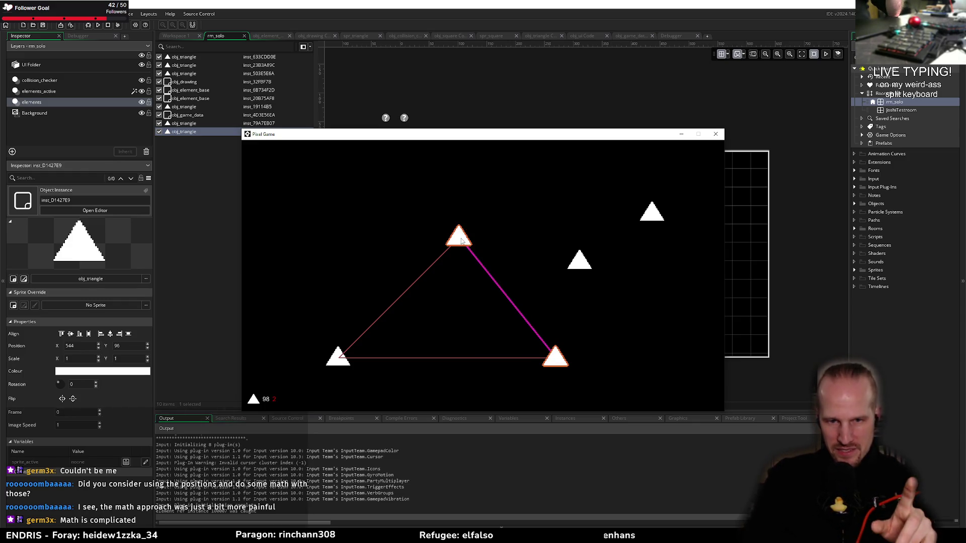
mouse_move(570, 228)
left_mouse_down()
mouse_move(651, 211)
mouse_move(555, 355)
left_mouse_up()
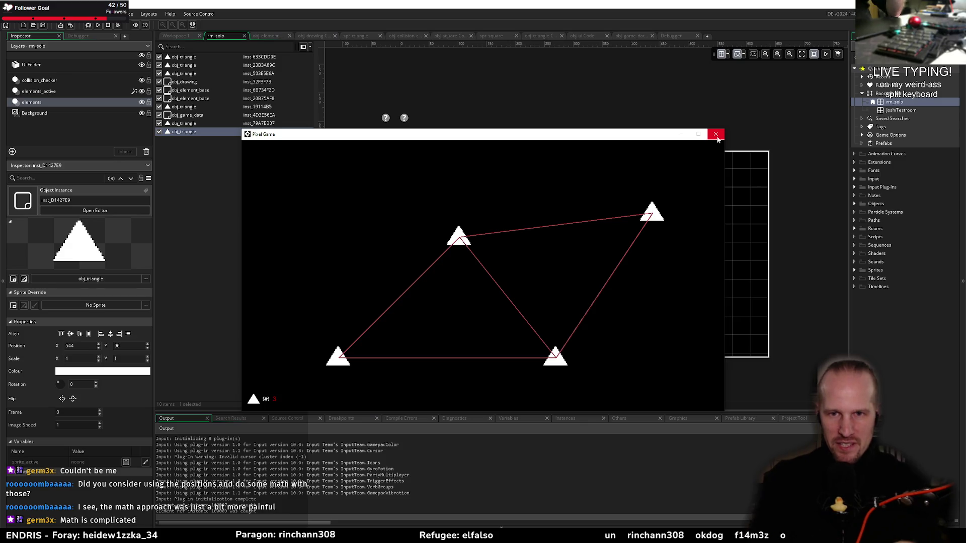
left_click(716, 135)
left_click(473, 129)
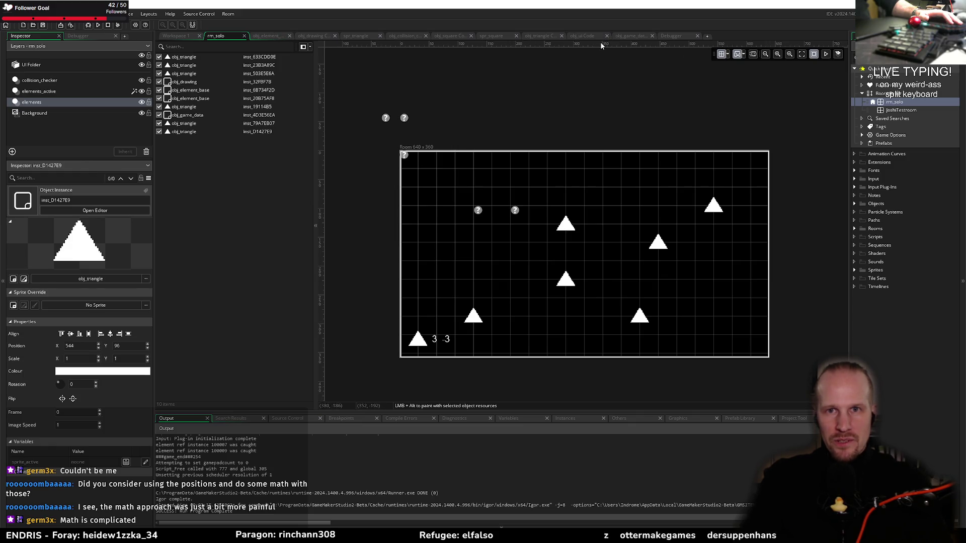
Step: Inspect evaluate_triangle, obj_triangle, evaluate_square and obj_square in obj_drawing's Create shape switch
left_click(315, 36)
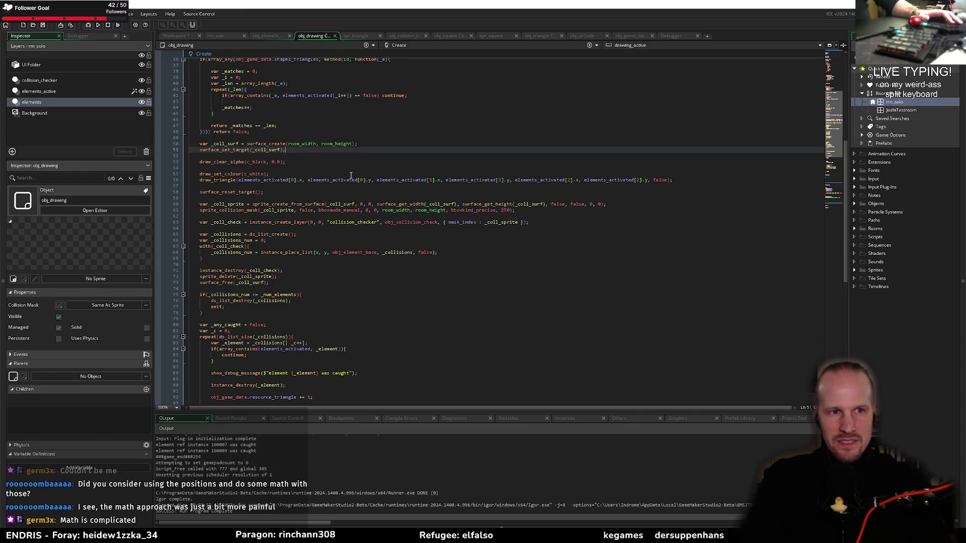
double_click(250, 138)
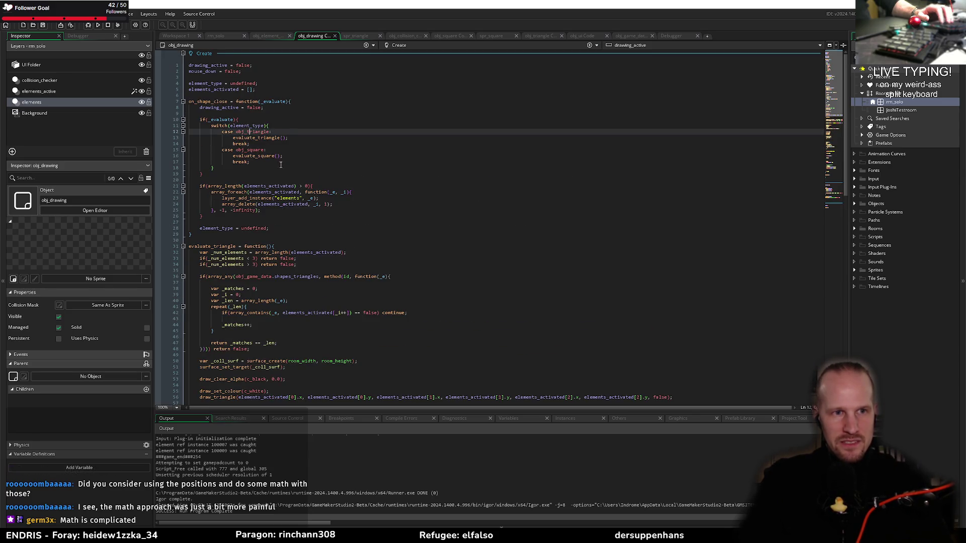
double_click(253, 133)
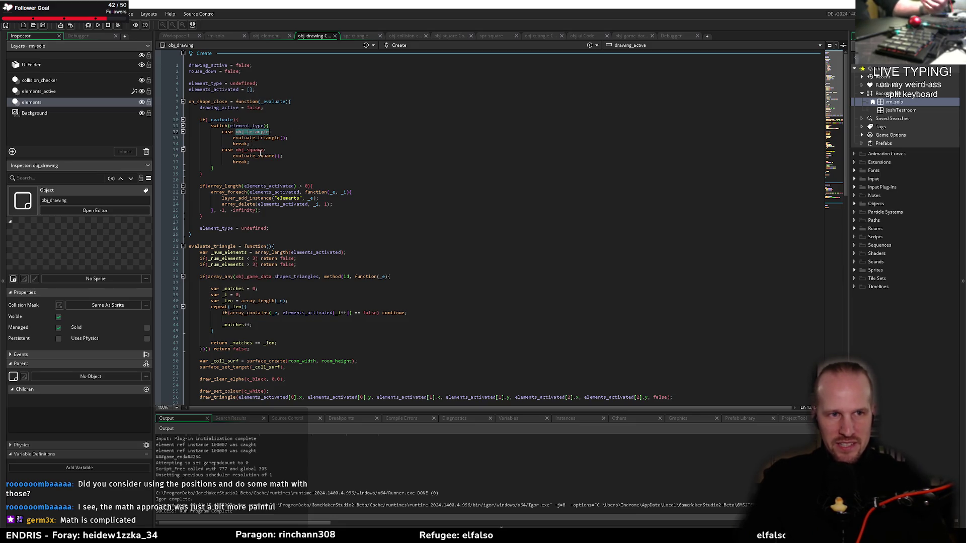
double_click(250, 156)
double_click(256, 150)
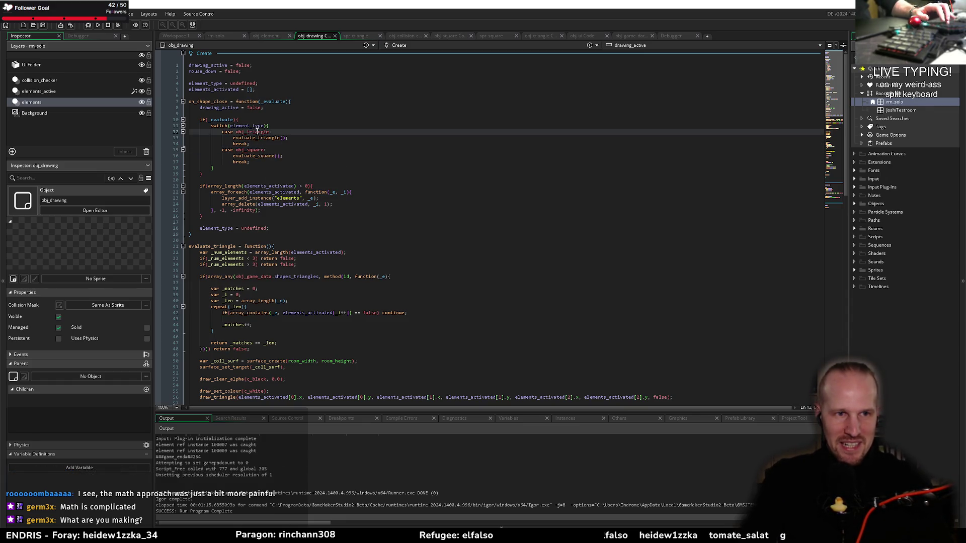
left_click(292, 146)
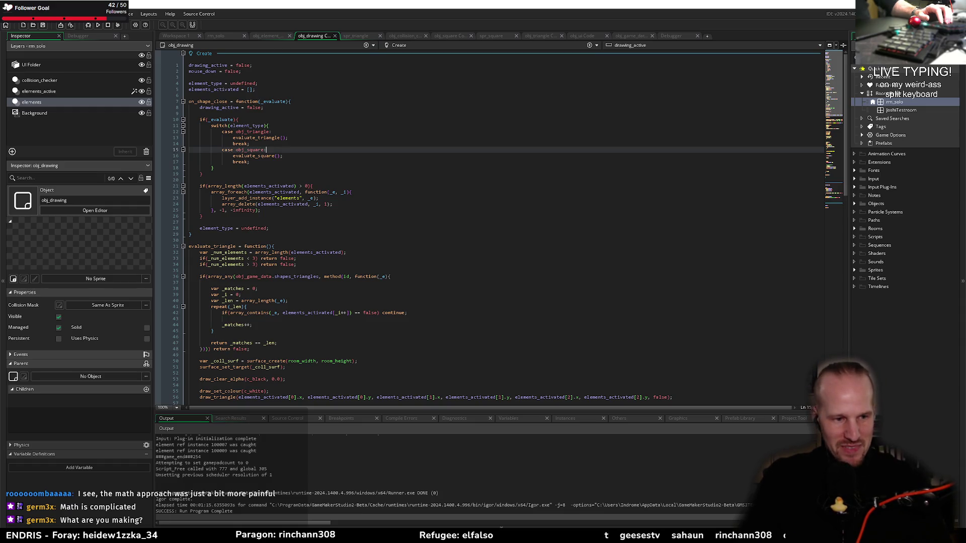
Step: Bring the Paint sketch forward, shrink its window slightly, then switch to the Miro board
mouse_move(81, 536)
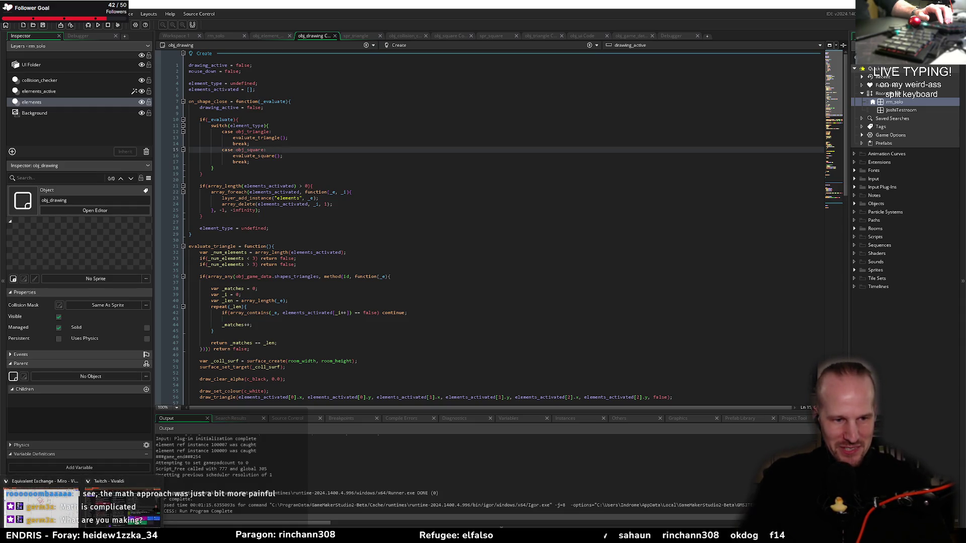
key("alt+Tab")
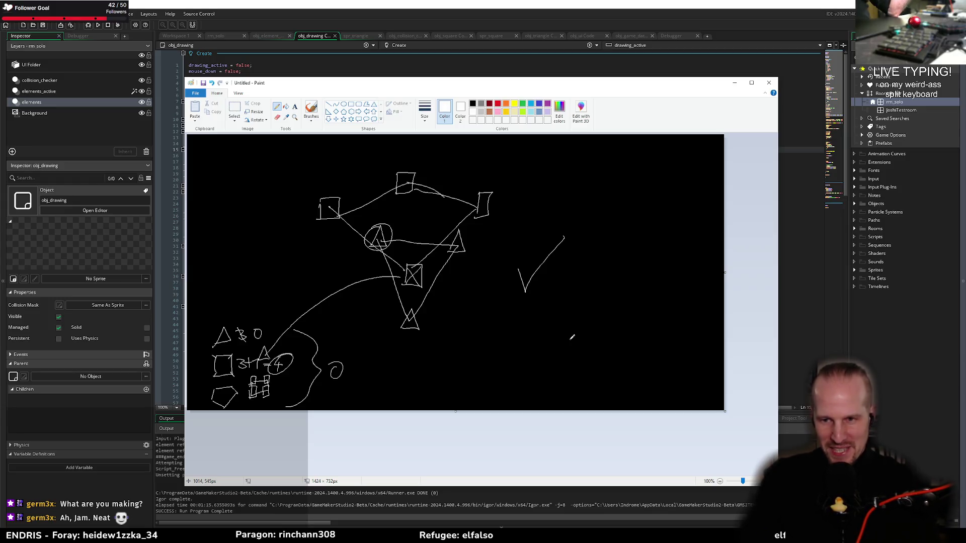
left_click_drag(778, 487, 744, 452)
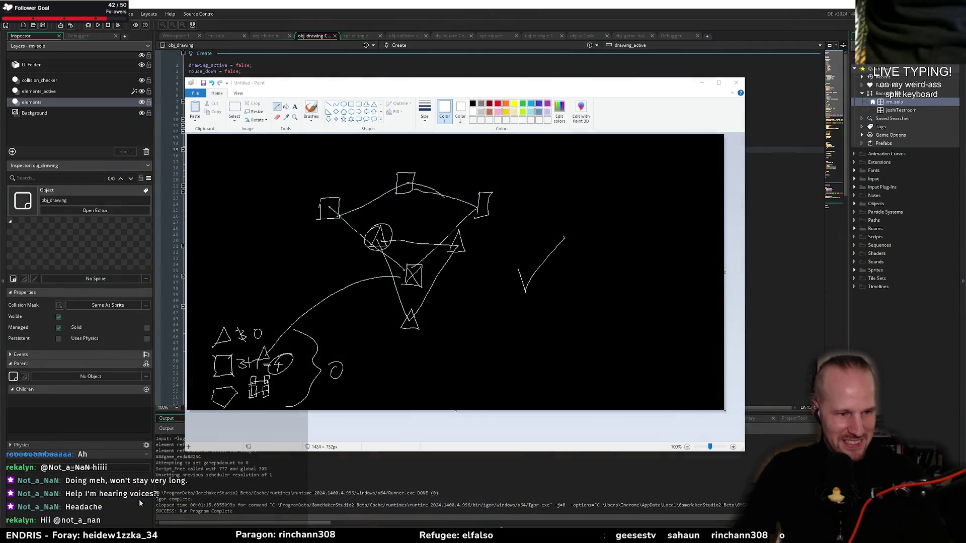
key("alt+Tab")
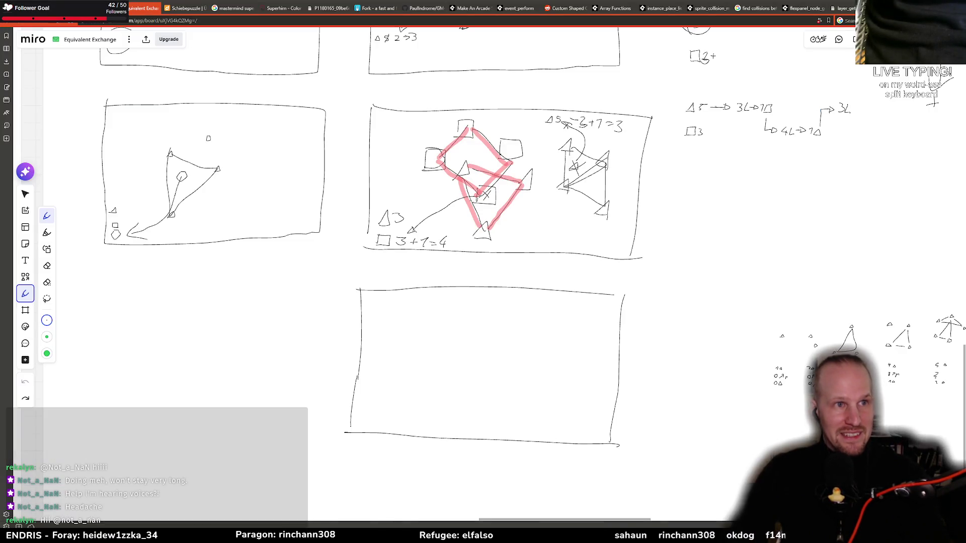
Step: Bring the Miro 'Equivalent Exchange' board to the front
key("alt+Tab")
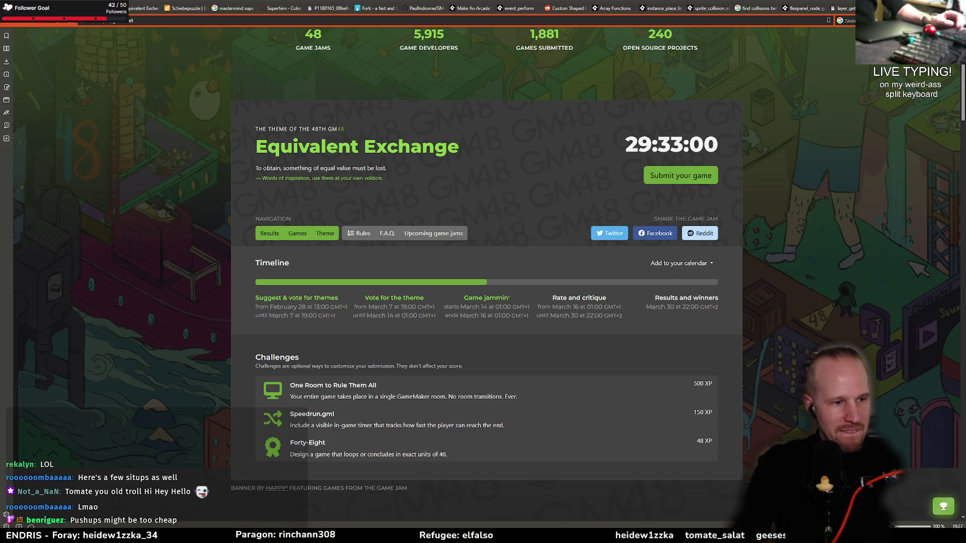
key("alt+Tab")
left_click_drag(476, 87, 500, 110)
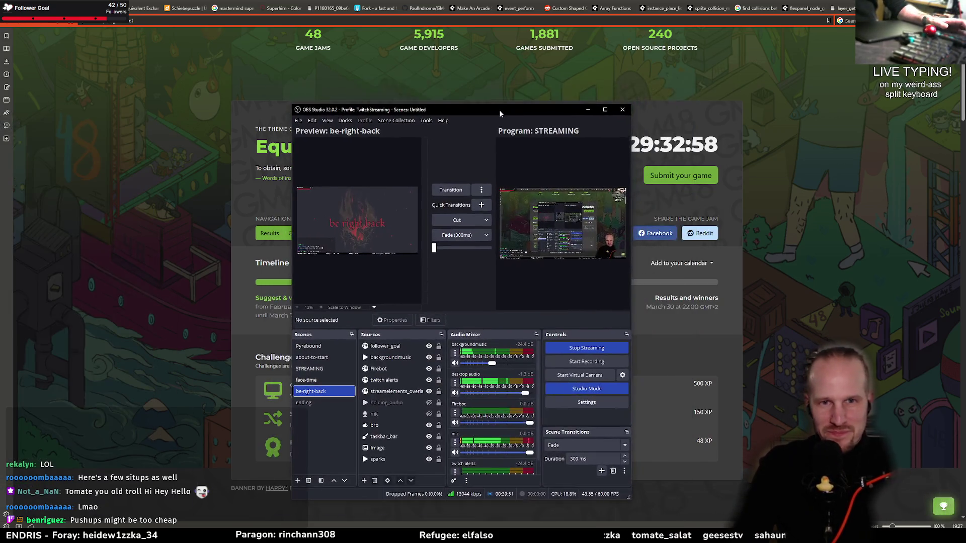
key("alt+Tab")
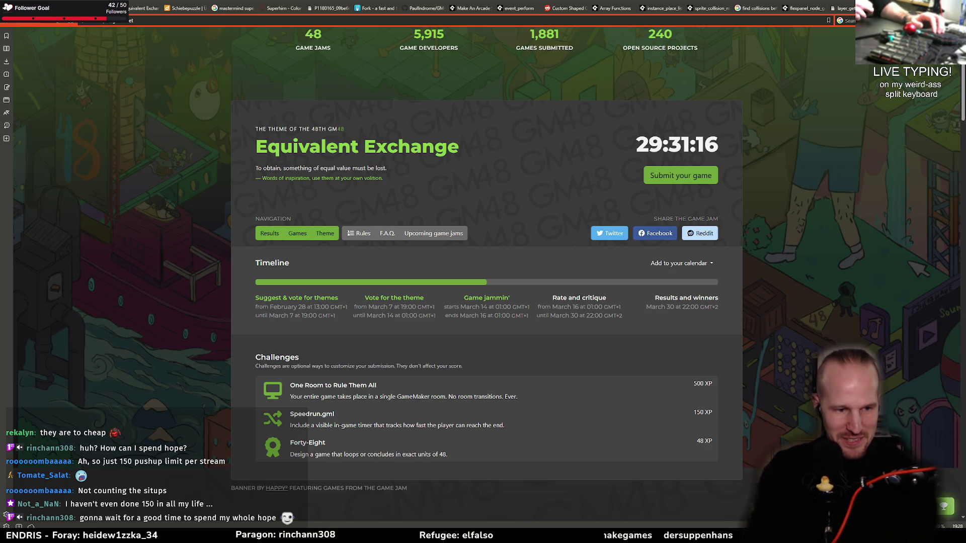
Step: Bring Paint forward, add a tally mark after Push and write Sit below it
key("alt+Tab")
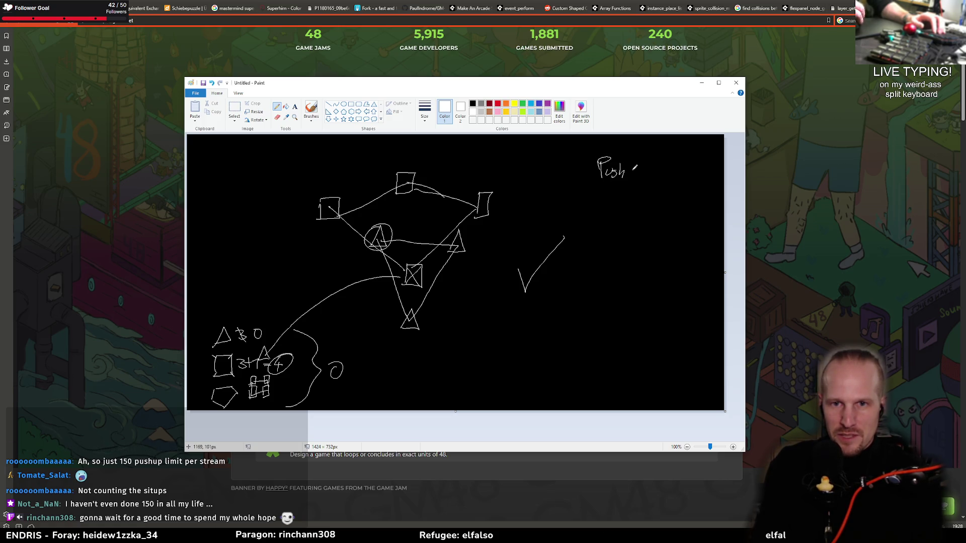
mouse_move(642, 161)
left_mouse_down()
mouse_move(643, 178)
mouse_move(594, 205)
left_mouse_up()
left_click_drag(607, 197, 613, 205)
left_click_drag(608, 199, 642, 164)
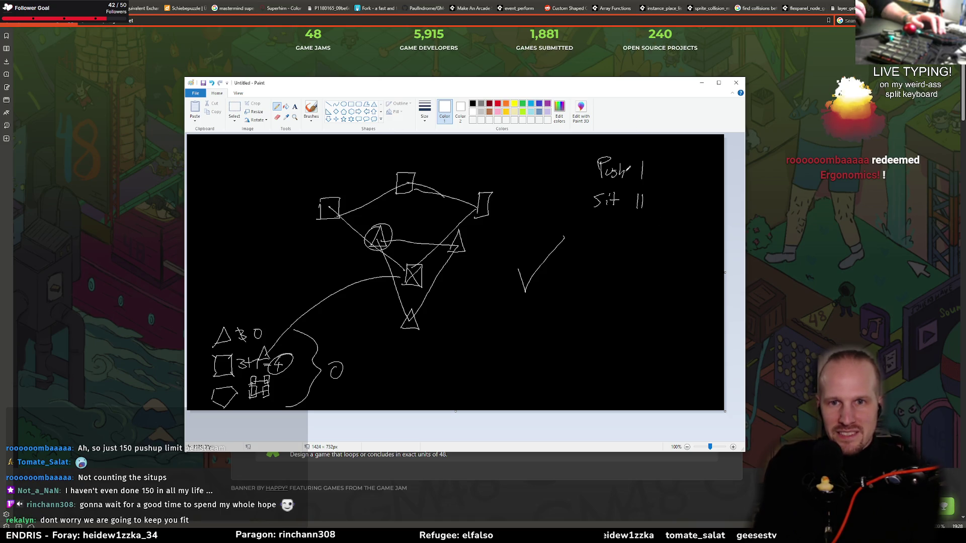
Step: Undo a stray stroke, mark the first Push tally in red, and reselect white
left_click_drag(637, 161, 633, 165)
key("ctrl+z")
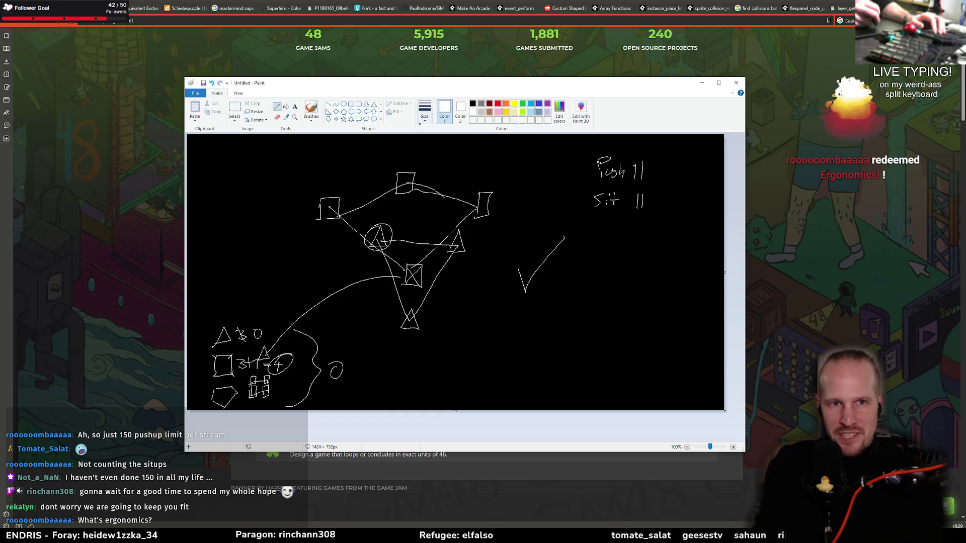
left_click_drag(637, 167, 633, 176)
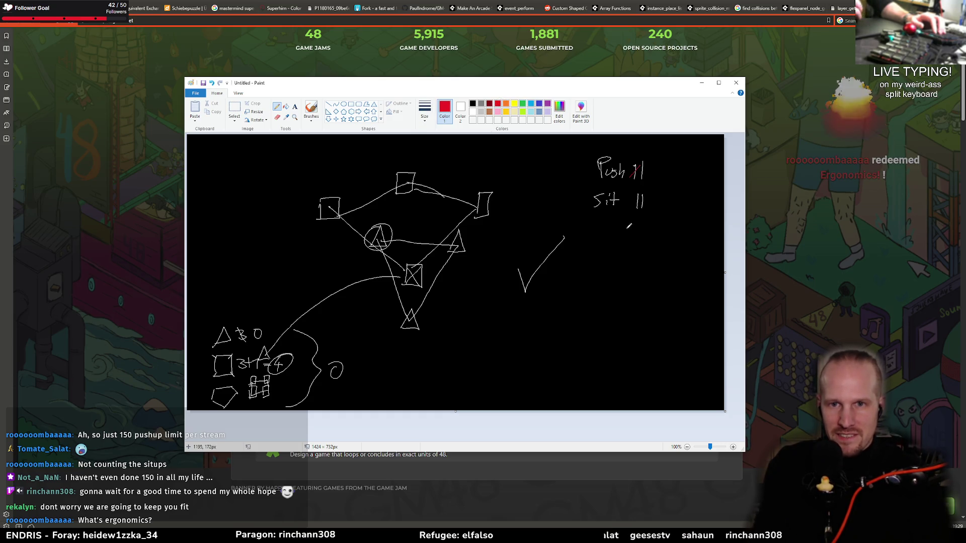
left_click(473, 111)
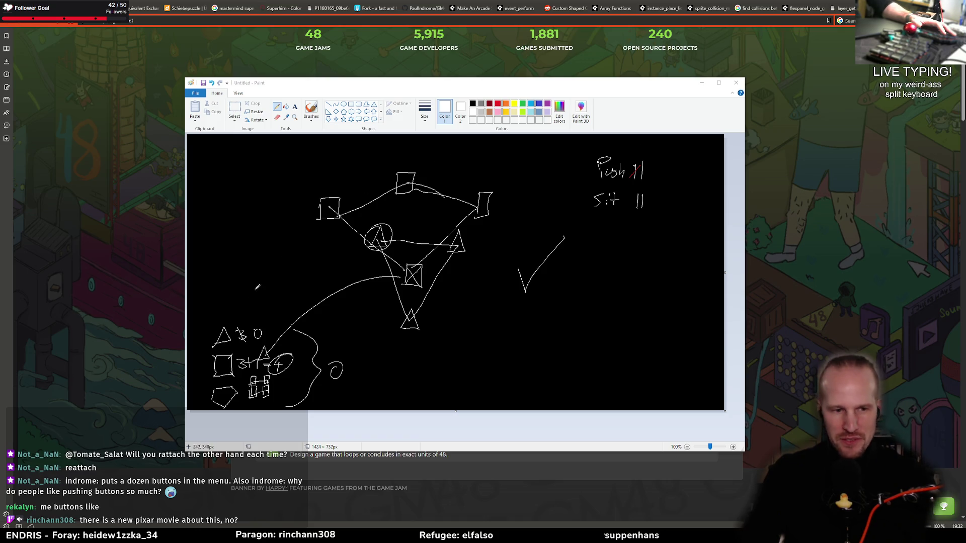
Step: Return to GameMaker's obj_drawing Create code, undoing a stray typed 'a'
key("alt+Tab")
left_click(323, 237)
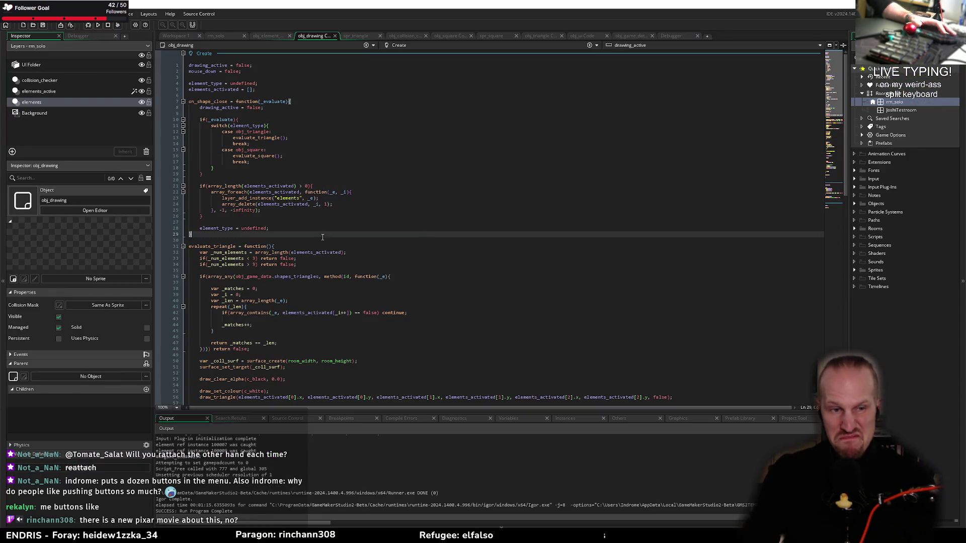
type("a")
key("BackSpace")
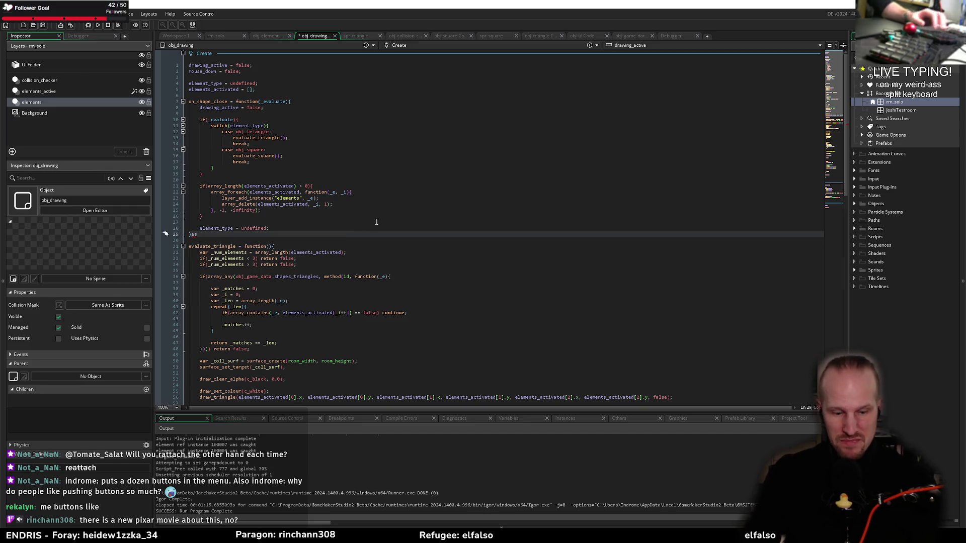
Step: Review on_shape_close lines that move elements back to the 'elements' layer and remove them from elements_activated
left_click(377, 222)
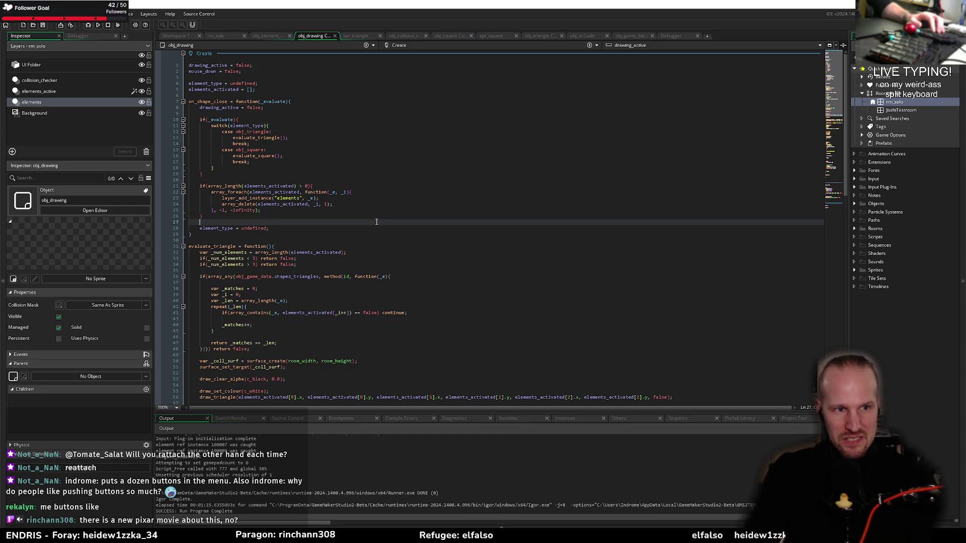
left_click(242, 181)
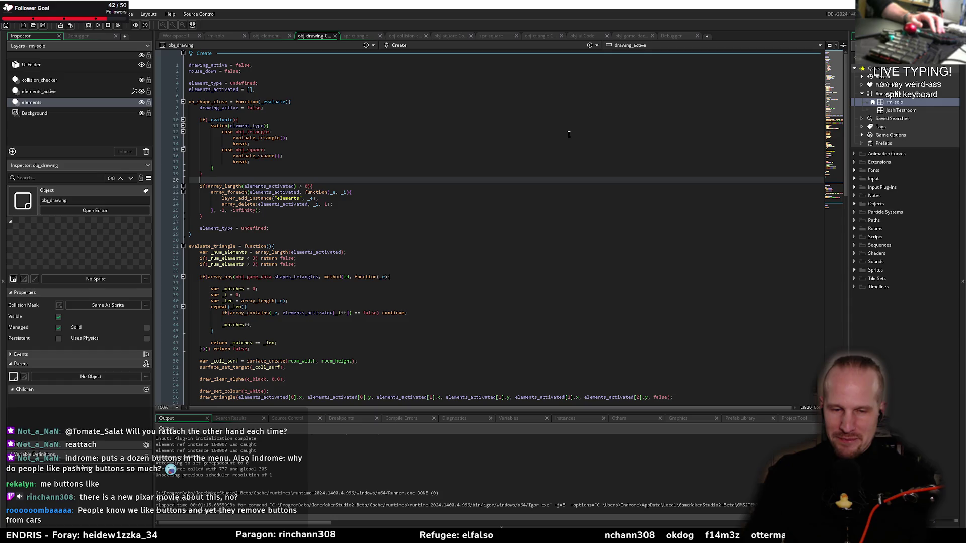
left_click(373, 219)
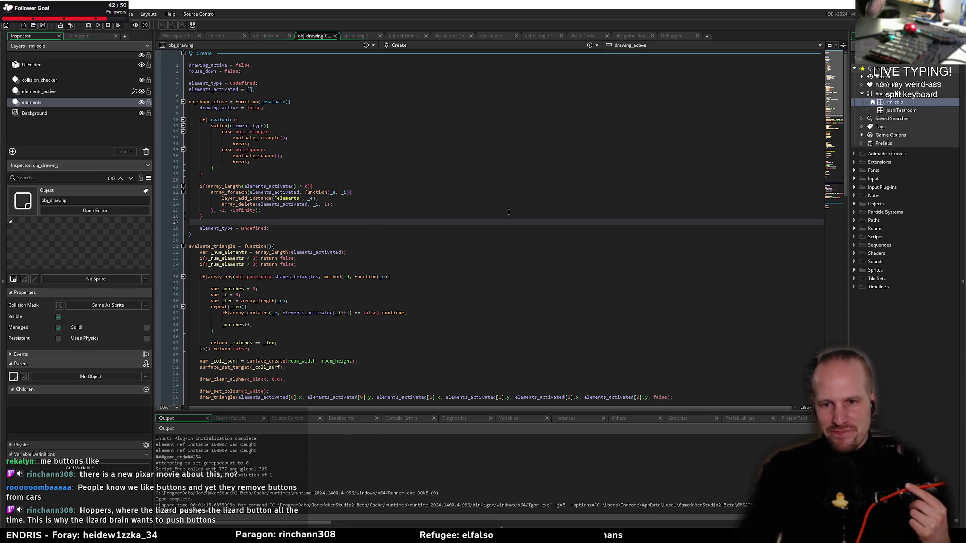
left_click(428, 263)
left_click(304, 239)
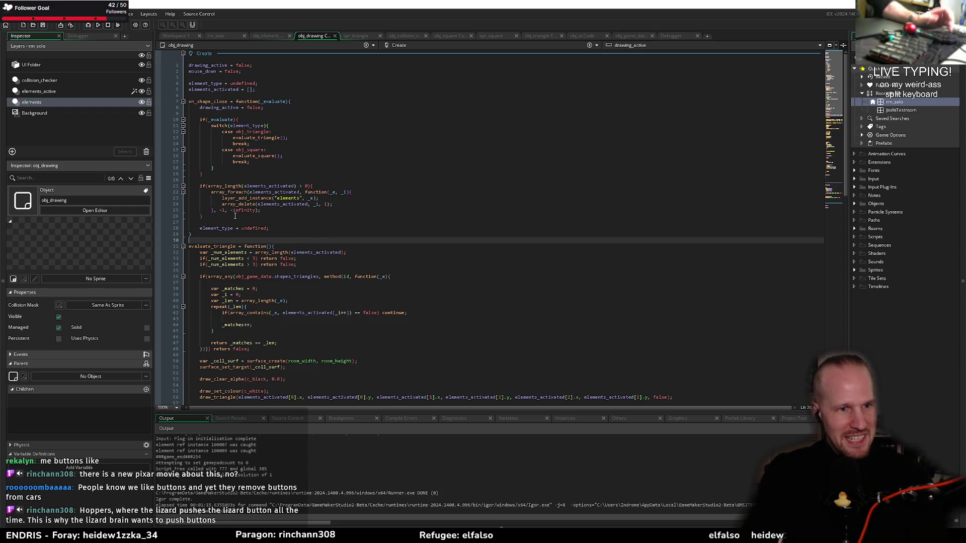
left_click(281, 222)
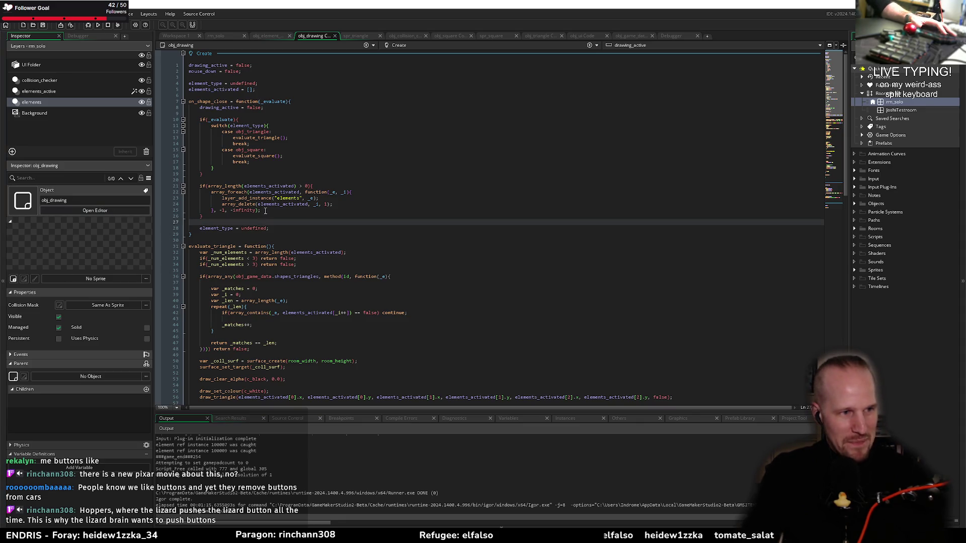
left_click(288, 255)
left_click(277, 234)
left_click(269, 240)
left_click(260, 222)
left_click(258, 216)
left_click(277, 204)
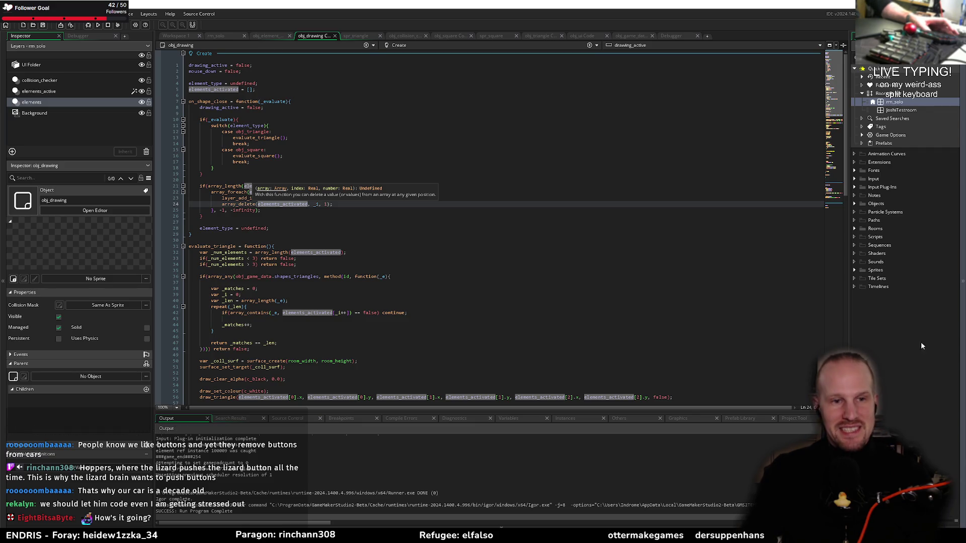
key("Down")
key("Down")
key("Down")
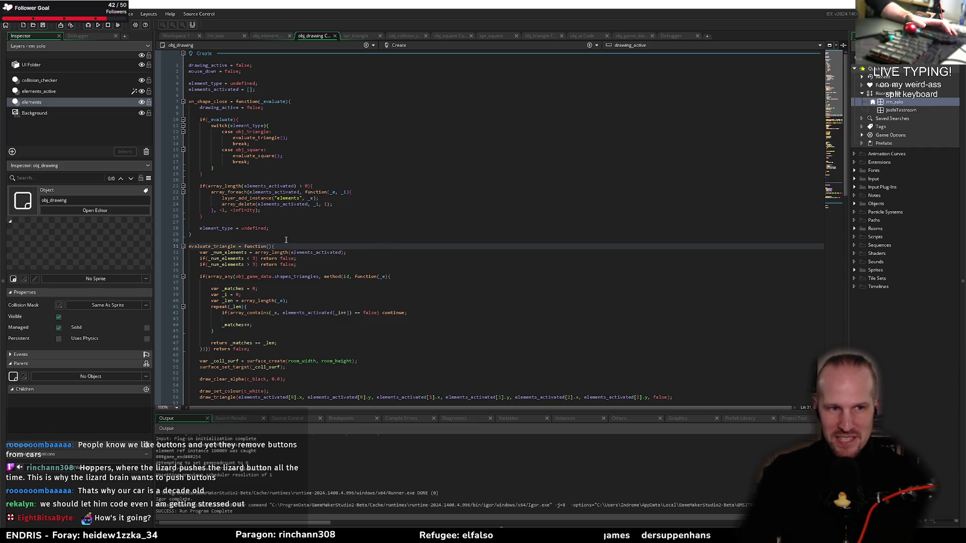
left_click(374, 229)
left_click(382, 218)
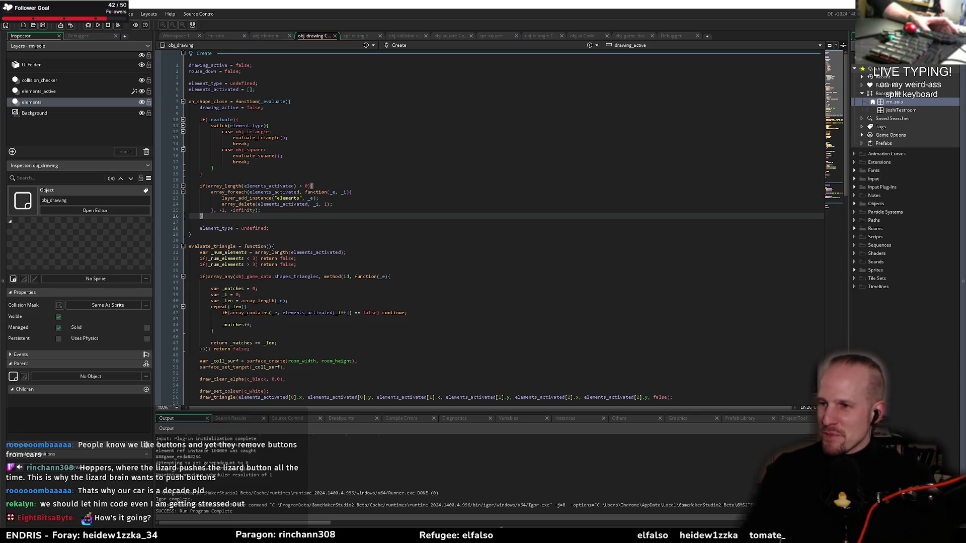
left_click(359, 288)
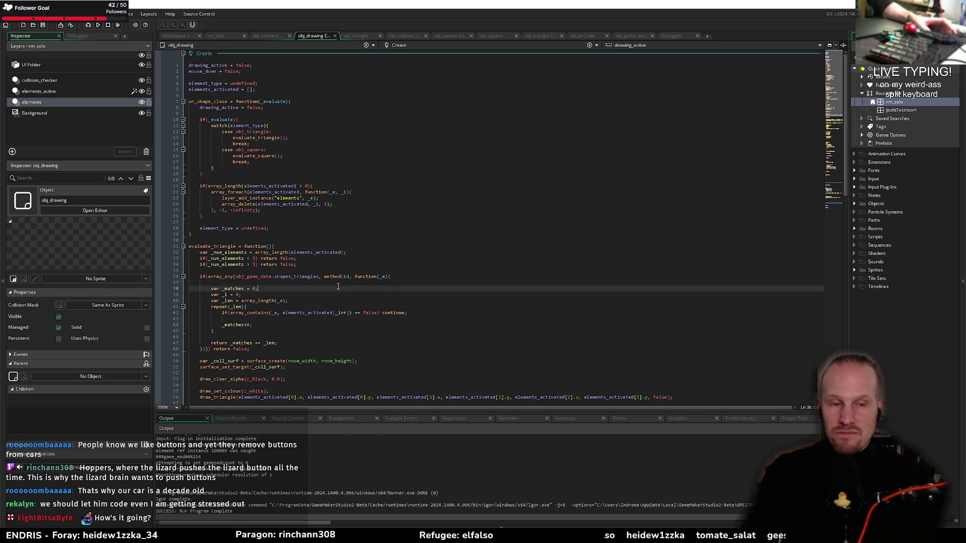
left_click(330, 283)
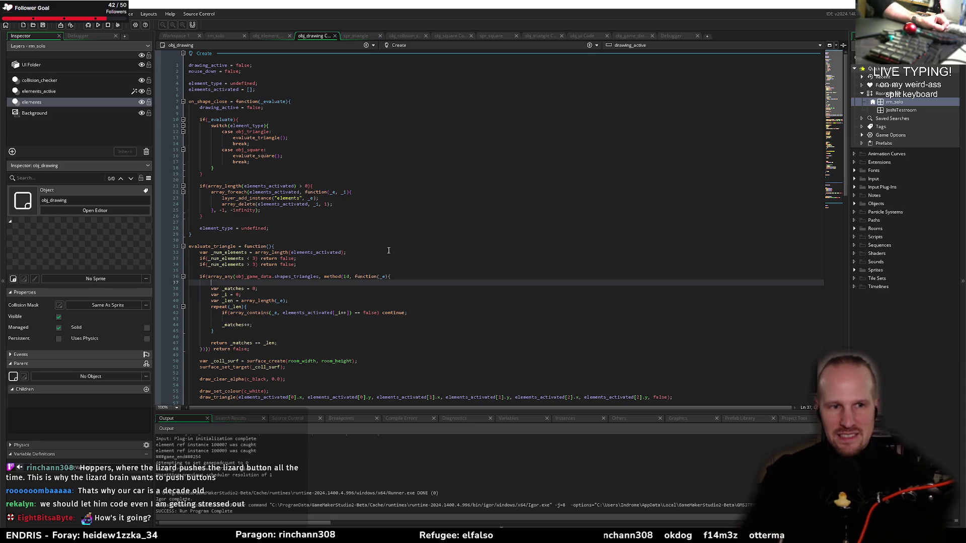
left_click(367, 267)
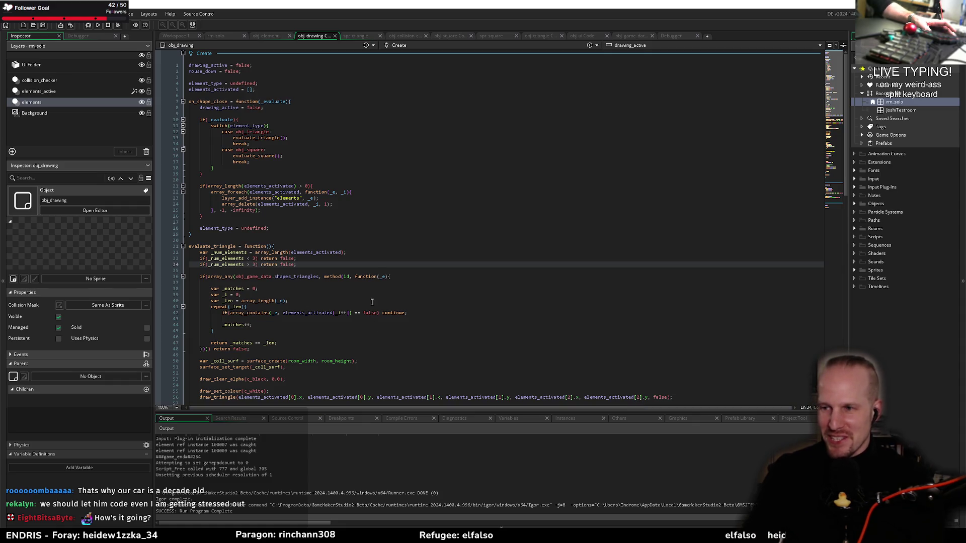
left_click(276, 222)
left_click(279, 288)
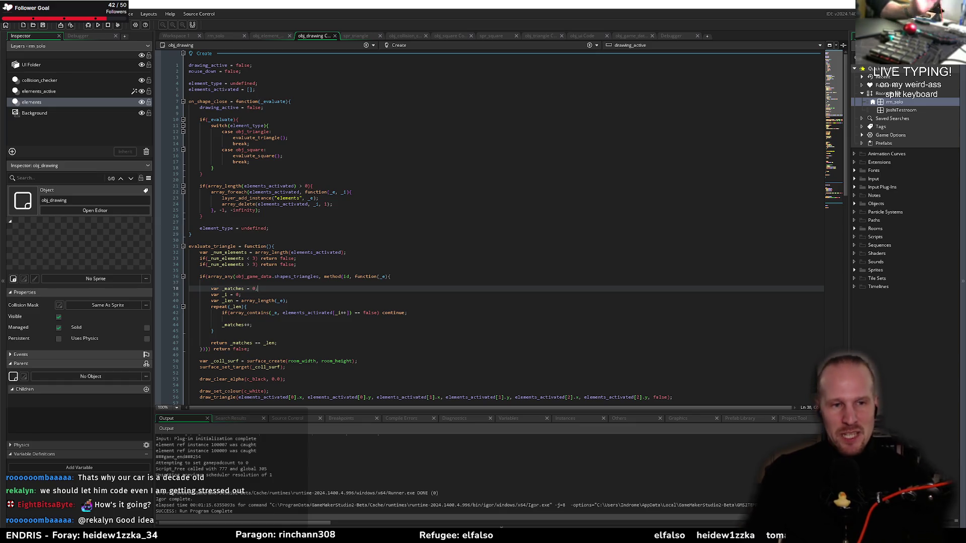
left_click(438, 280)
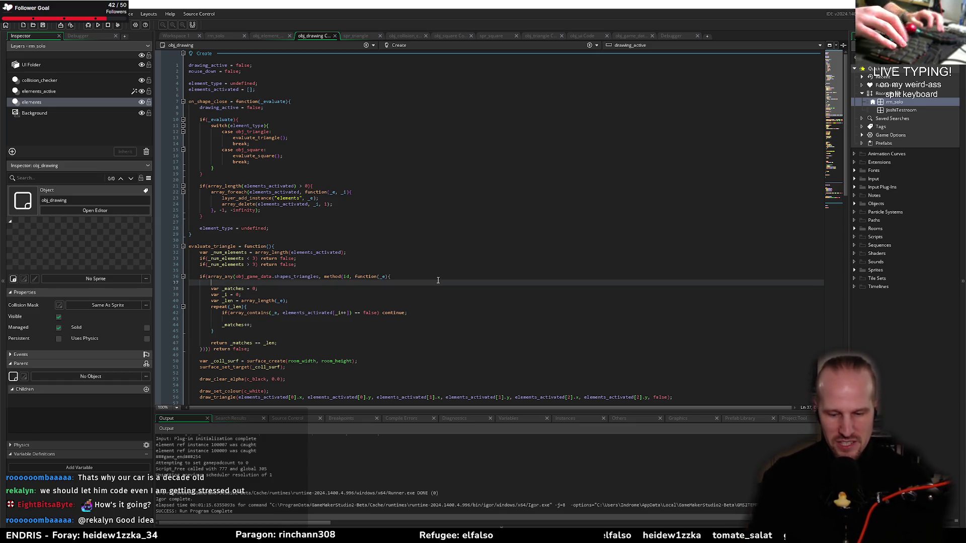
Step: Run the game, close a triangle through bottom-right, top and top-right triangles (98 to 96), then quit
key("F5")
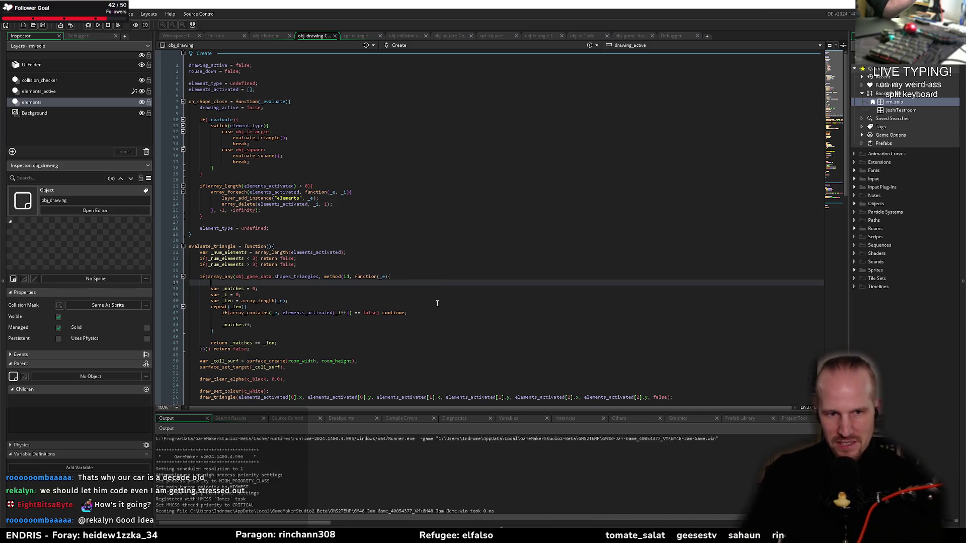
mouse_move(459, 243)
left_mouse_down()
mouse_move(557, 356)
mouse_move(313, 364)
mouse_move(455, 246)
left_mouse_up()
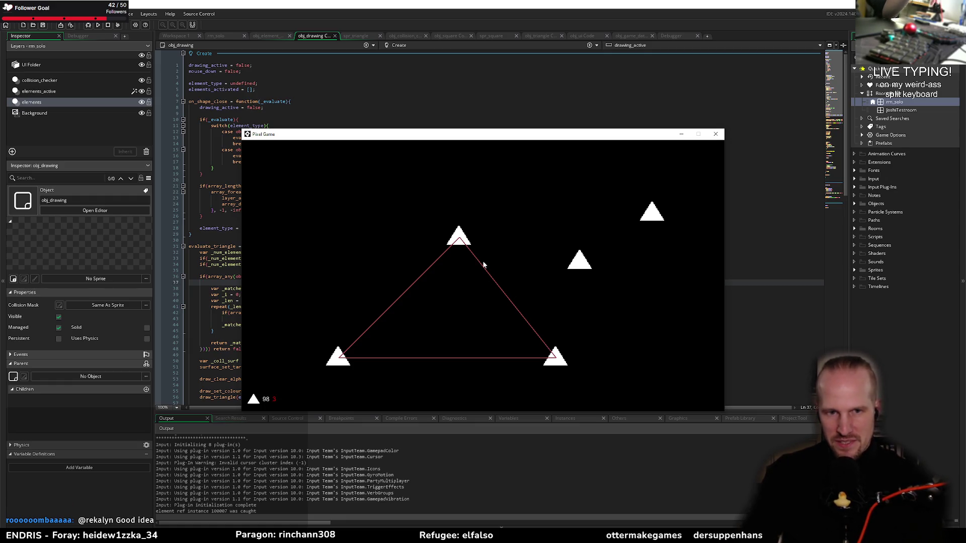
mouse_move(550, 361)
left_mouse_down()
mouse_move(459, 238)
mouse_move(657, 197)
mouse_move(659, 213)
left_mouse_up()
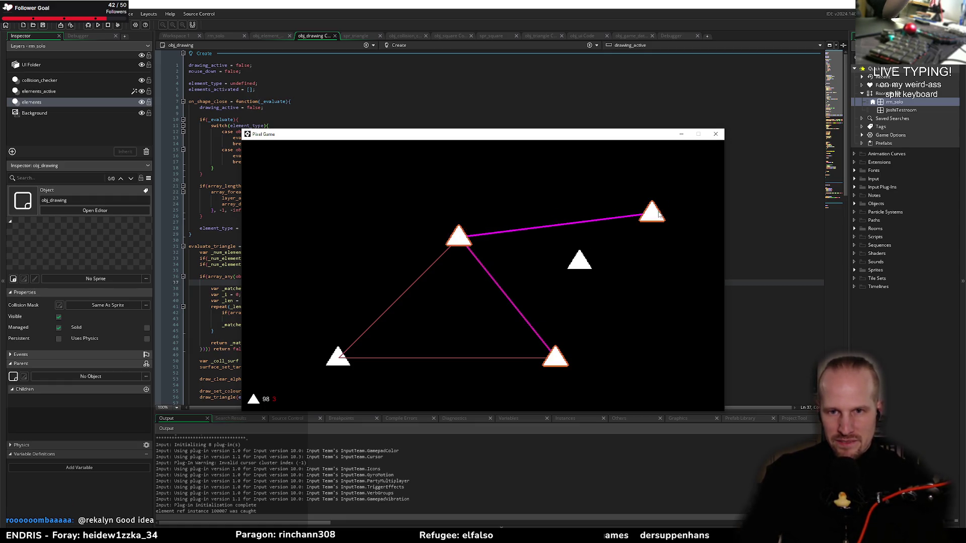
left_click_drag(574, 339, 560, 356)
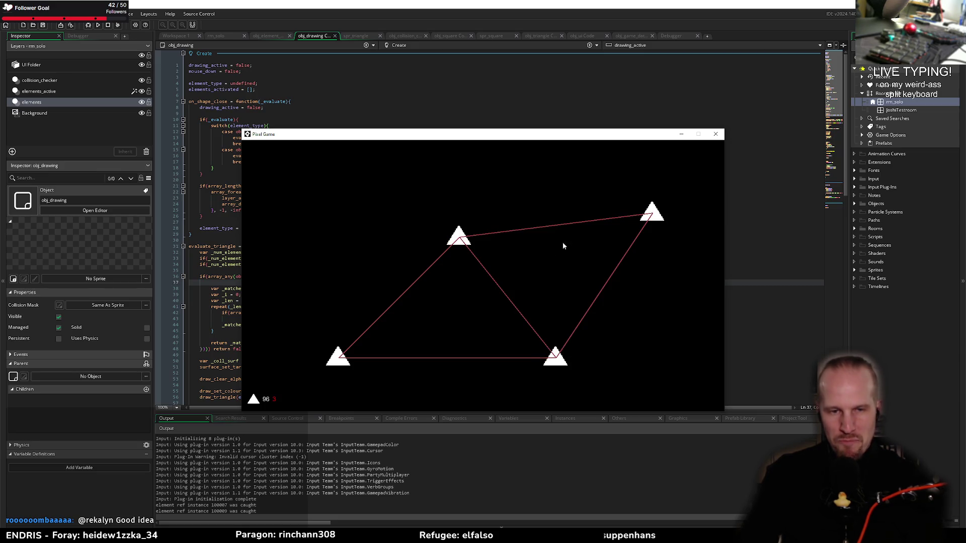
left_click(717, 134)
Step: Change both element-count limits in evaluate_square from 3 to 4 and add blank lines below
left_click(312, 186)
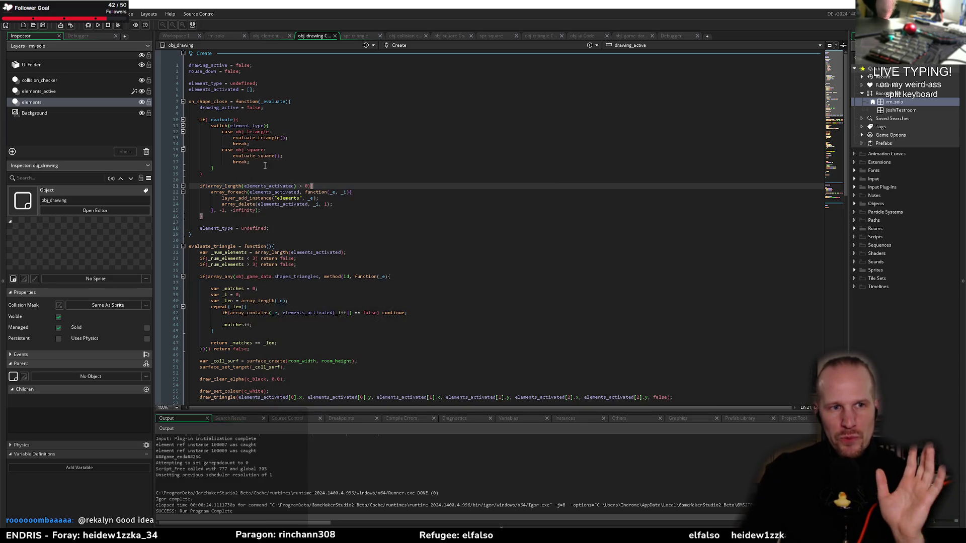
left_click(290, 156)
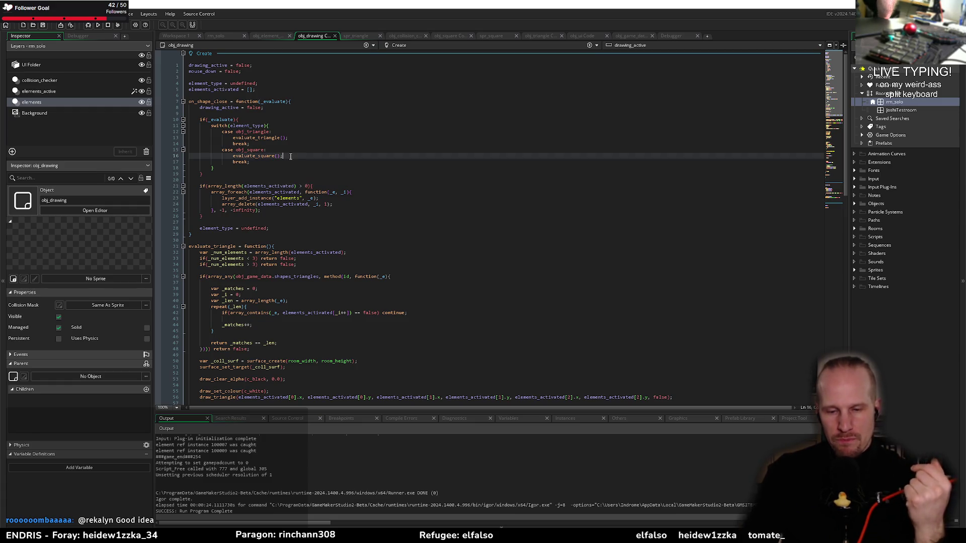
scroll(290, 156, "down", 20)
double_click(254, 322)
type("4")
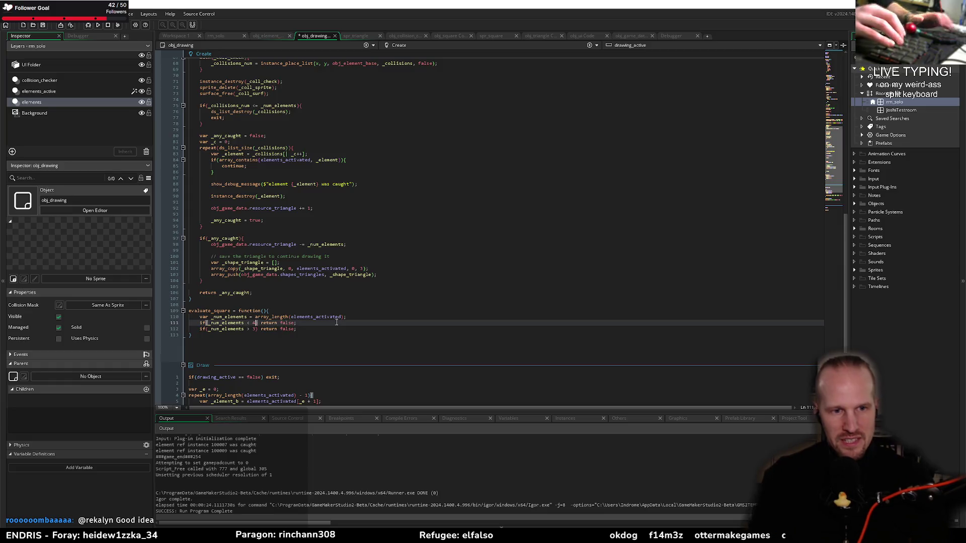
key("Down")
key("BackSpace")
type("4")
key("End")
key("Return")
key("Return")
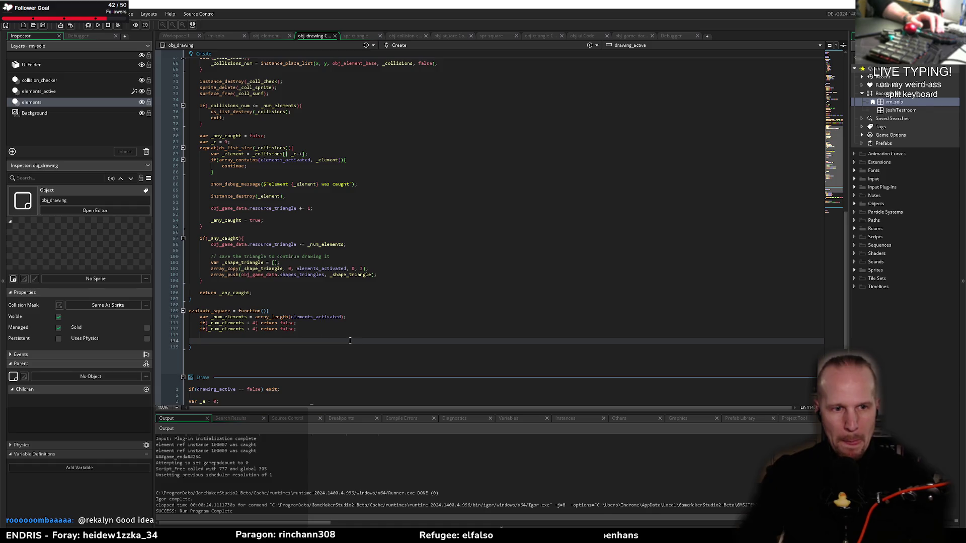
Step: Delete evaluate_square's separate maximum-count line so a single four-element check remains
left_click(280, 312)
double_click(221, 312)
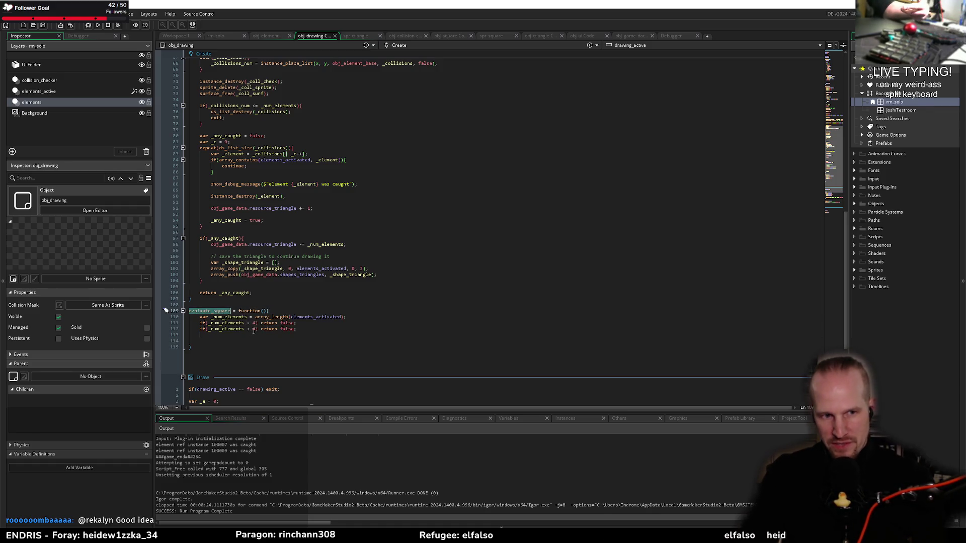
left_click(316, 328)
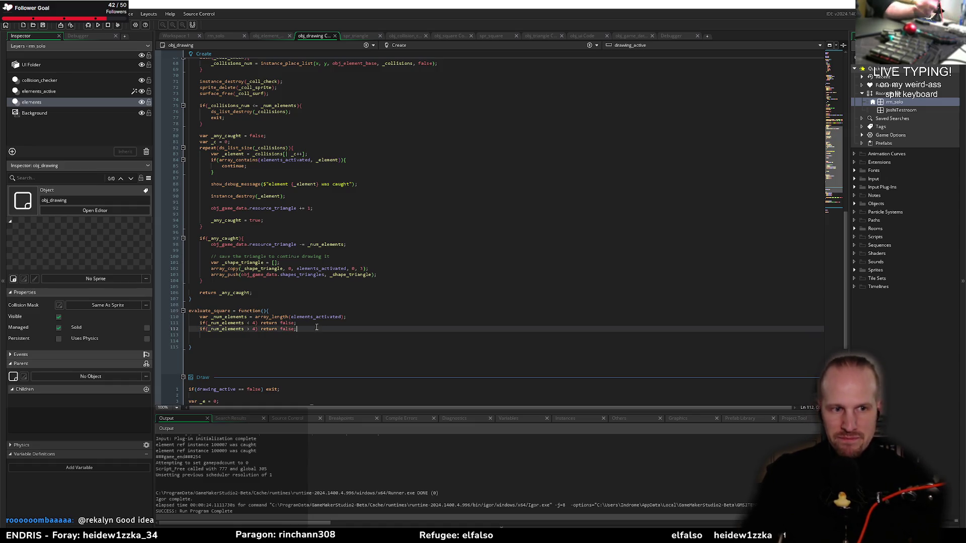
key("shift+Up")
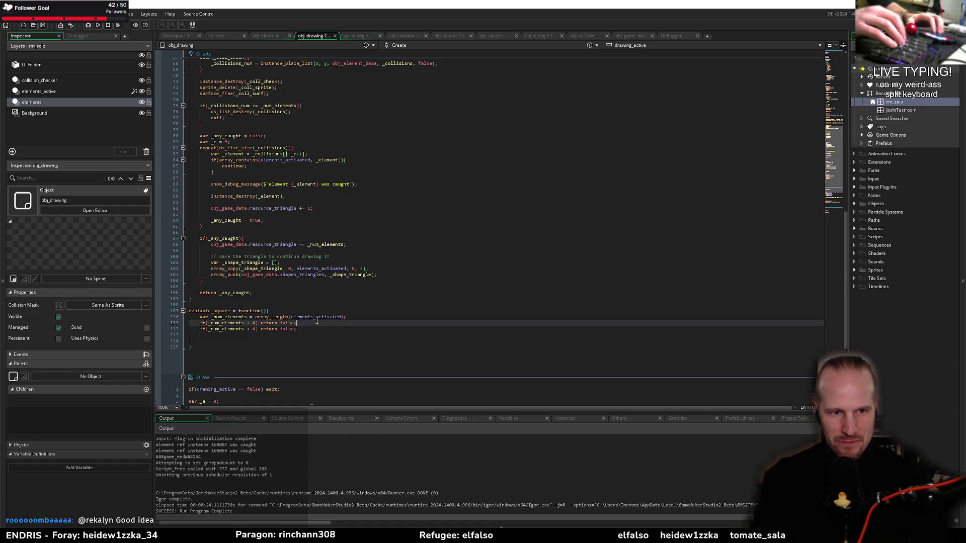
key("Delete")
key("ctrl+Left")
key("ctrl+Left")
key("ctrl+Left")
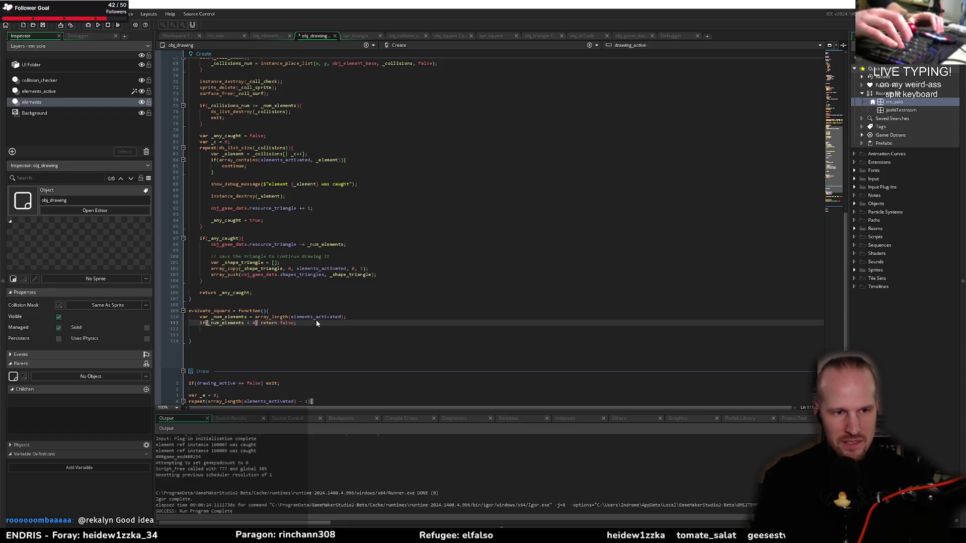
type("=")
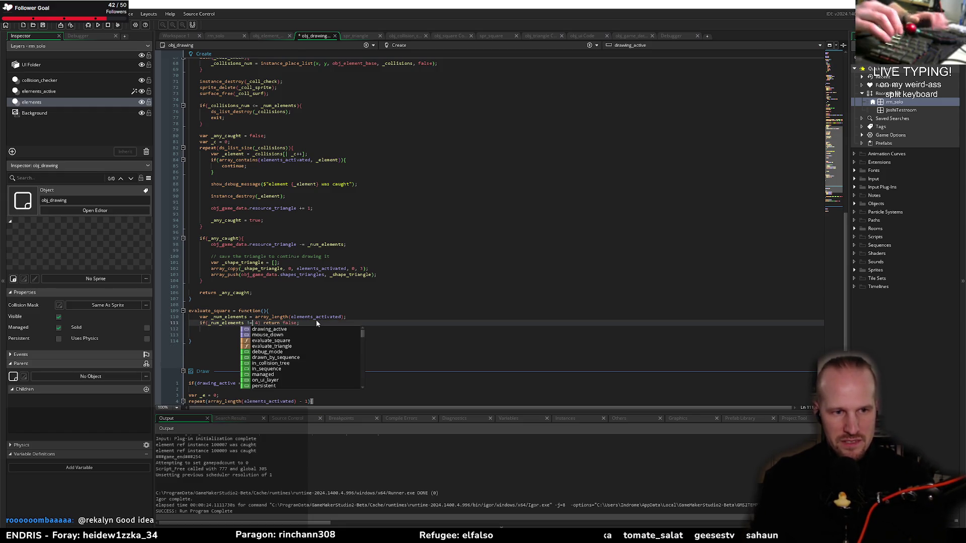
scroll(277, 203, "up", 15)
Step: Delete evaluate_triangle's '> 3' check and change '< 3' to '!= 3'
scroll(277, 203, "up", 2)
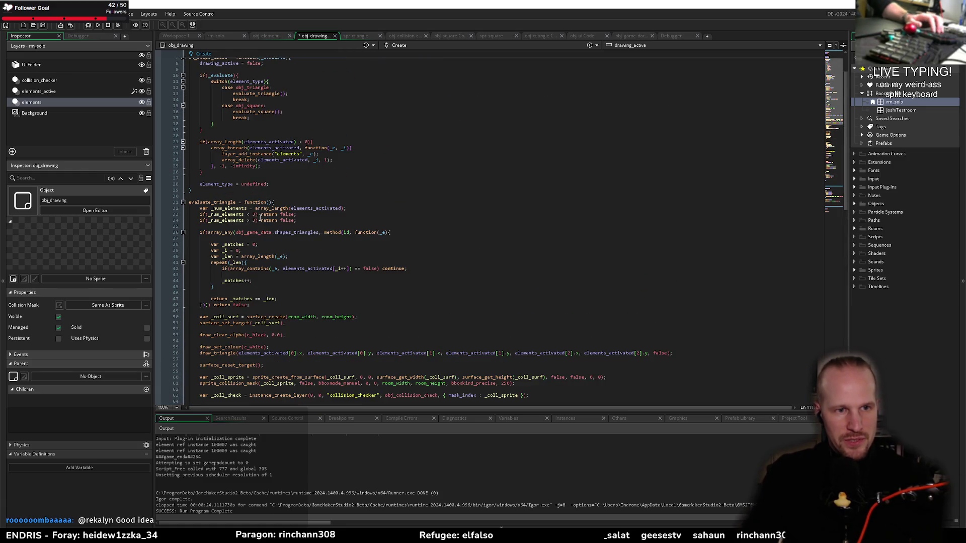
left_click_drag(296, 220, 299, 215)
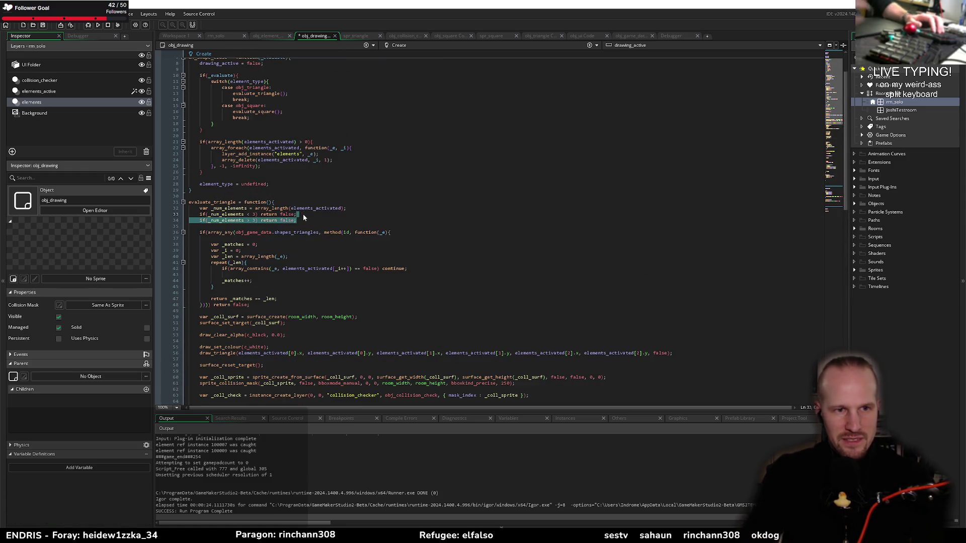
key("BackSpace")
key("BackSpace")
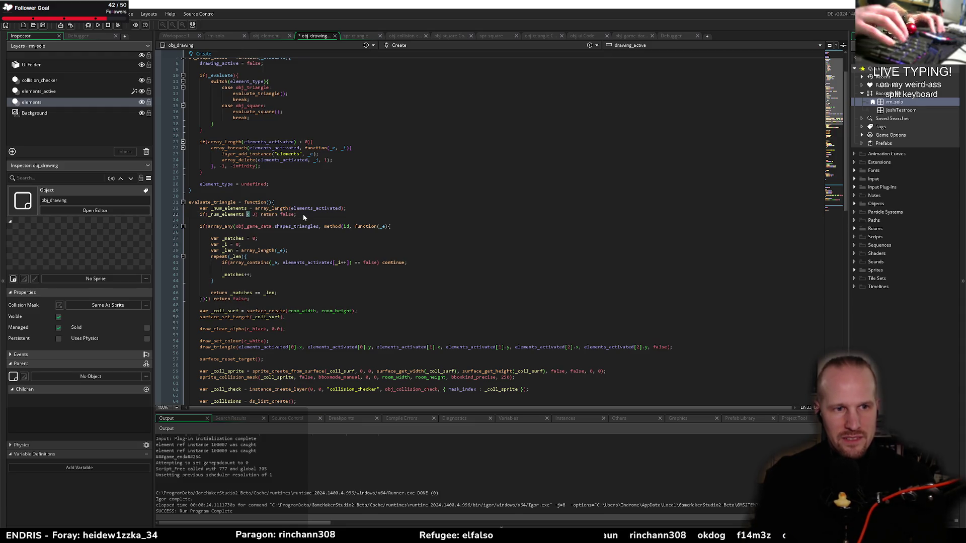
type("!=")
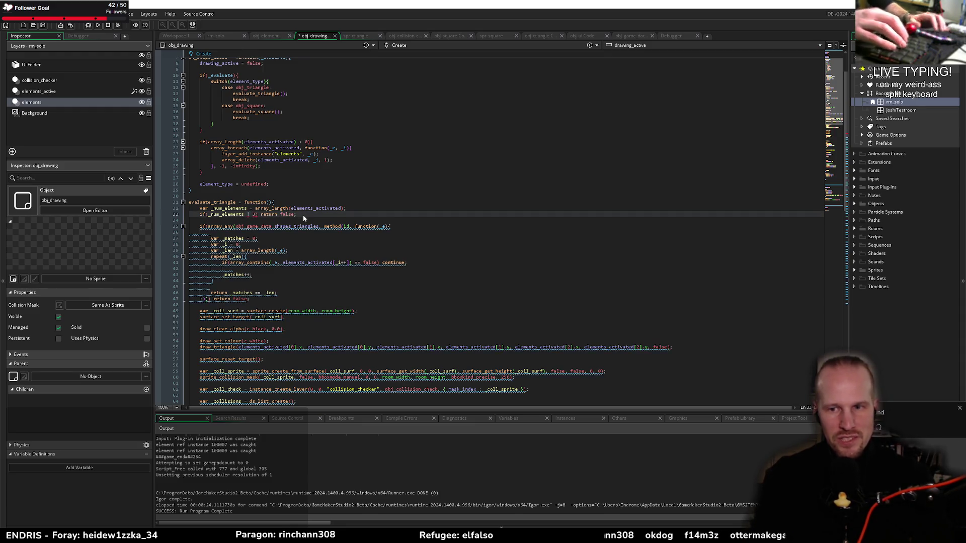
key("Down")
key("Down")
key("Down")
scroll(286, 294, "down", 15)
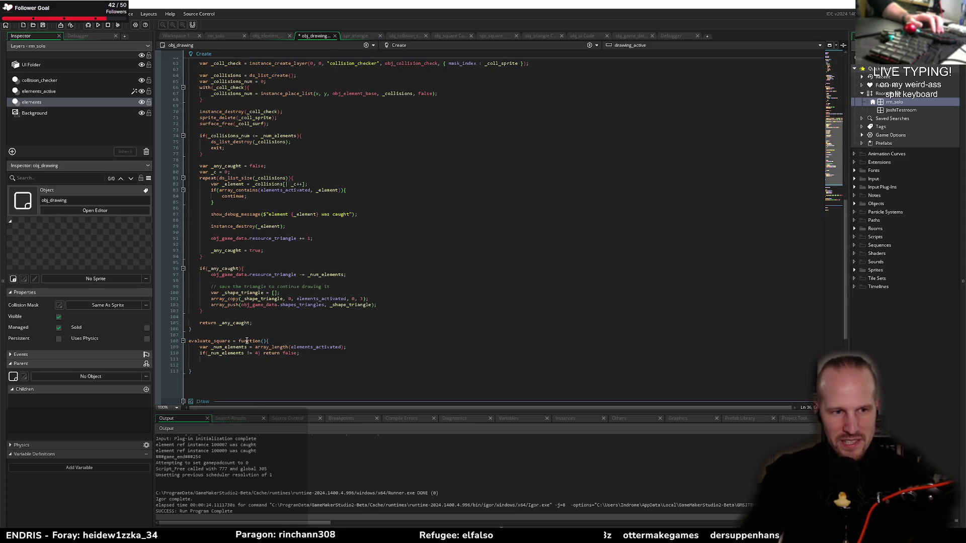
Step: Select the duplicate-triangle array_any check block in evaluate_triangle
double_click(239, 347)
key("Down")
key("Down")
key("Down")
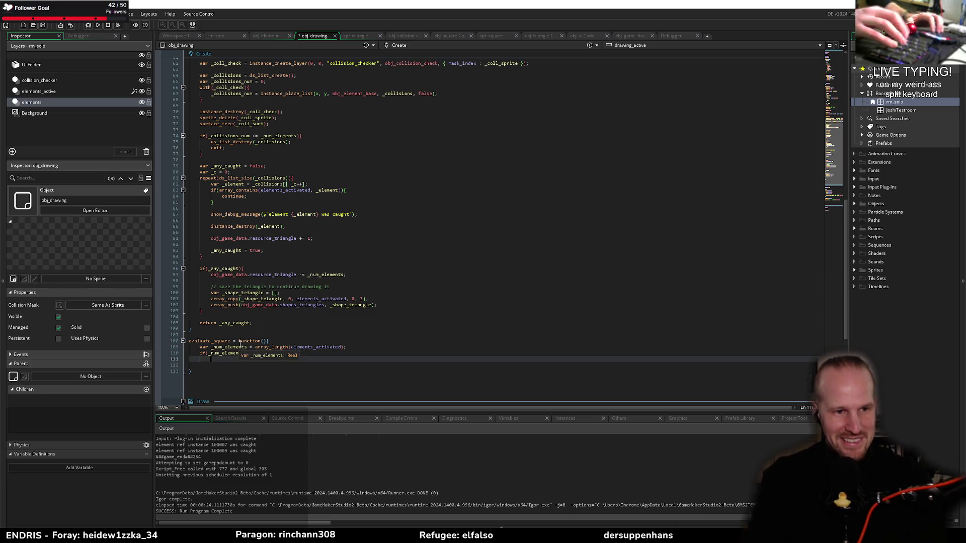
scroll(236, 172, "up", 14)
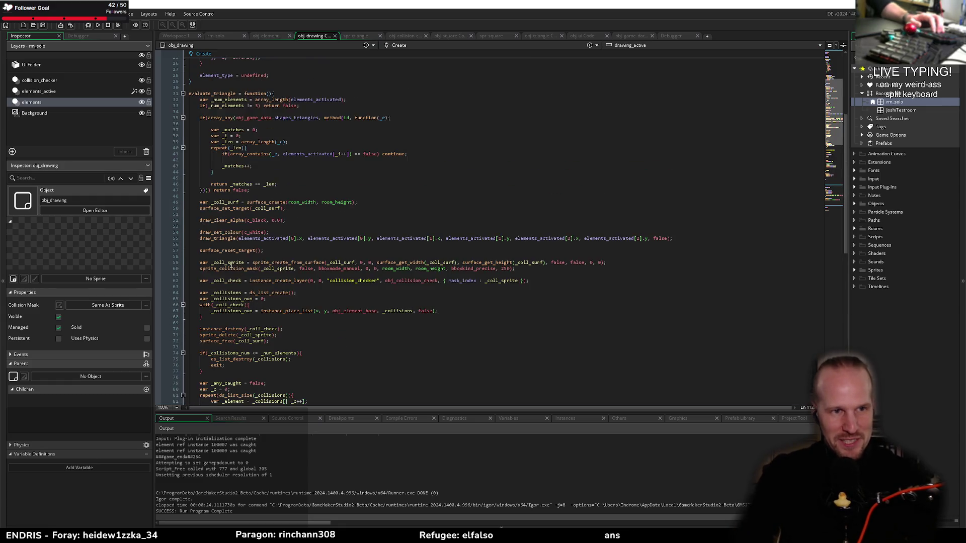
mouse_move(200, 155)
left_mouse_down()
mouse_move(250, 227)
mouse_move(197, 158)
mouse_move(201, 149)
left_mouse_up()
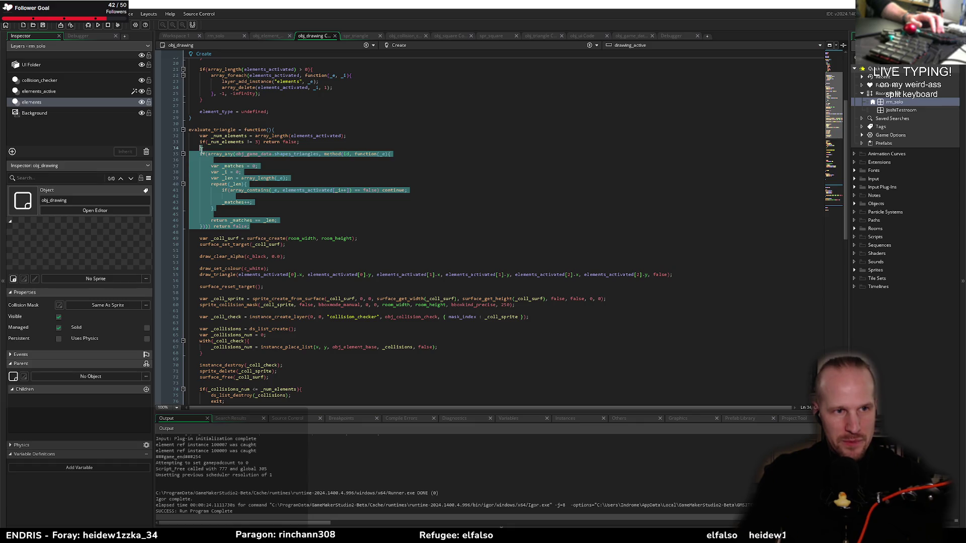
Step: Paste the duplicate-triangle check into evaluate_square below its four-element check and select it
scroll(271, 240, "down", 20)
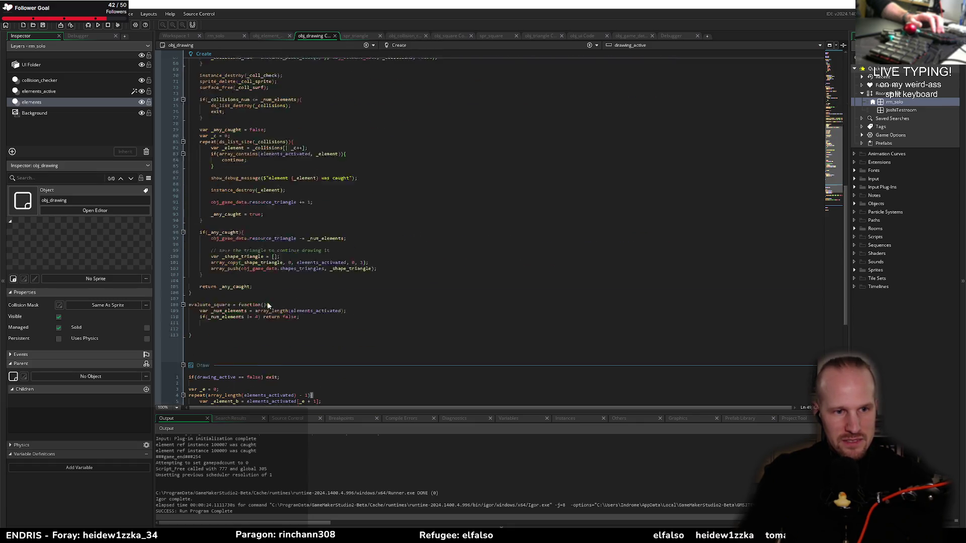
left_click(216, 257)
key("ctrl+v")
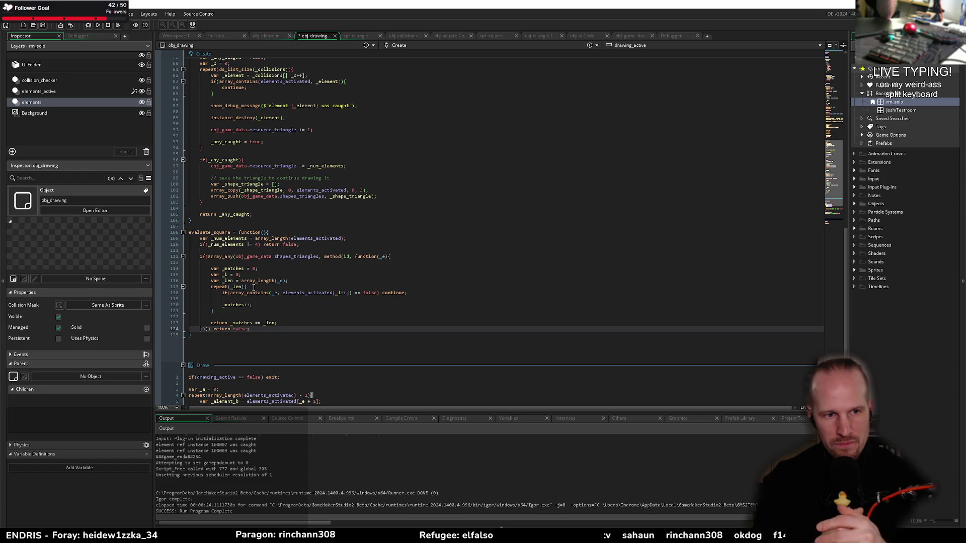
left_click_drag(250, 330, 197, 258)
key("ctrl+c")
scroll(197, 259, "up", 18)
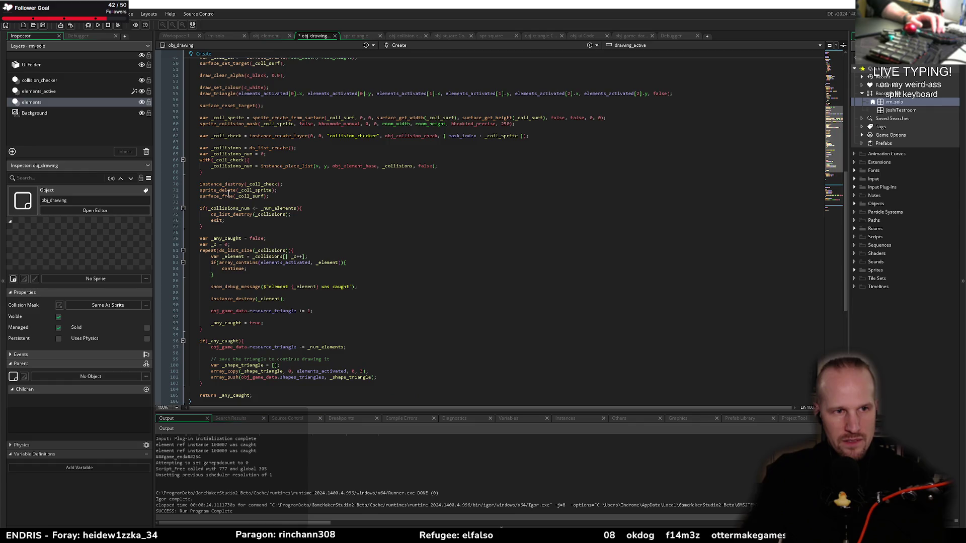
scroll(199, 122, "up", 6)
Step: Above evaluate_triangle, add check_duplicate_shape = function() and paste the duplicate check into it
left_click(303, 196)
key("Return")
key("Return")
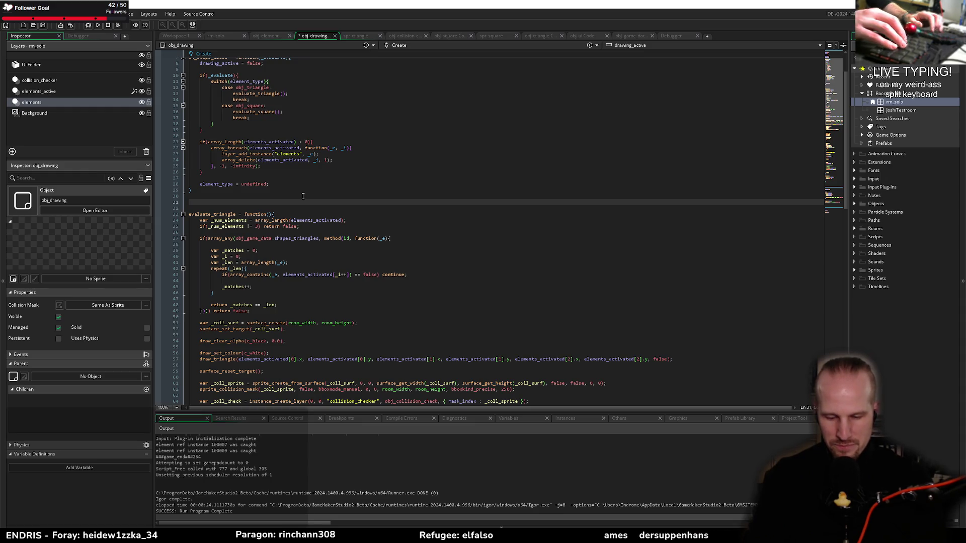
type("check")
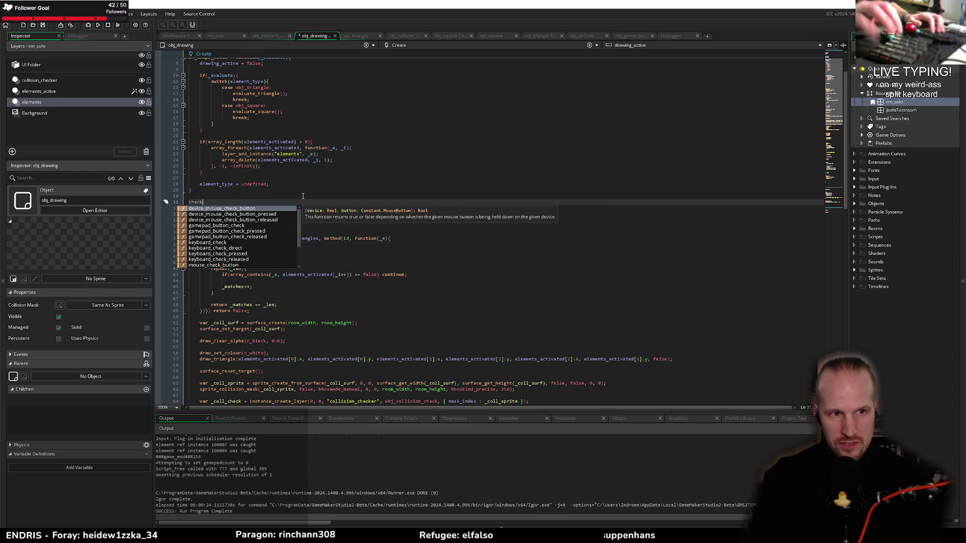
type("_tubl")
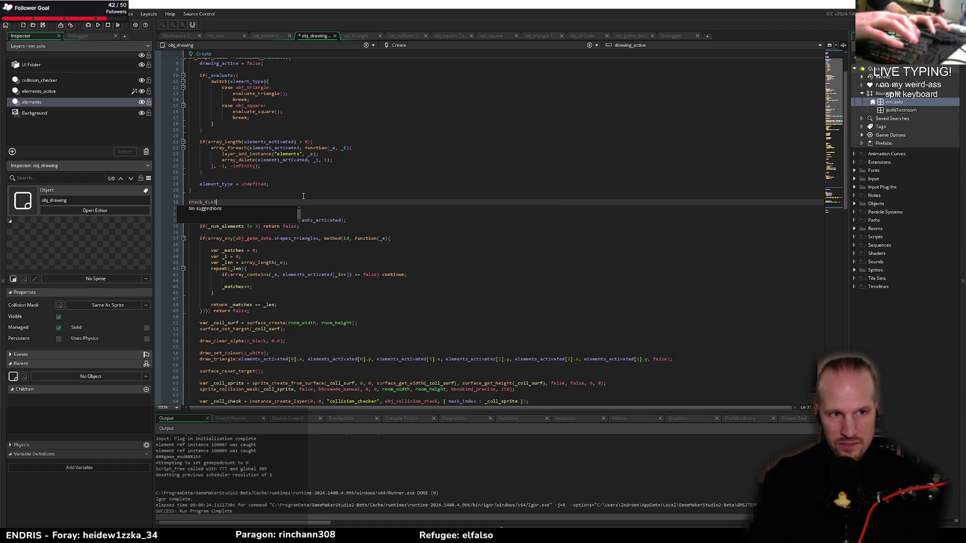
key("BackSpace")
key("BackSpace")
key("BackSpace")
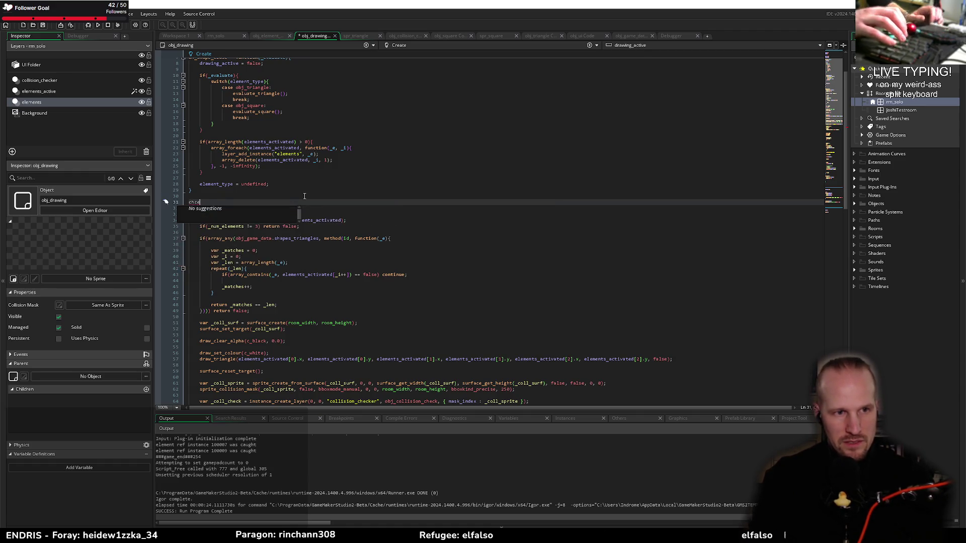
type("eck_duplicate_shape")
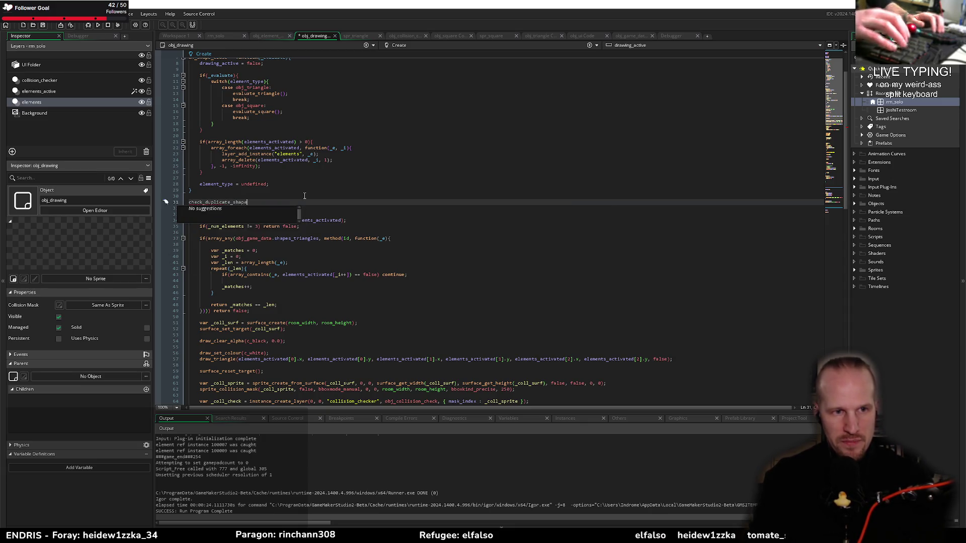
type(" = function(){")
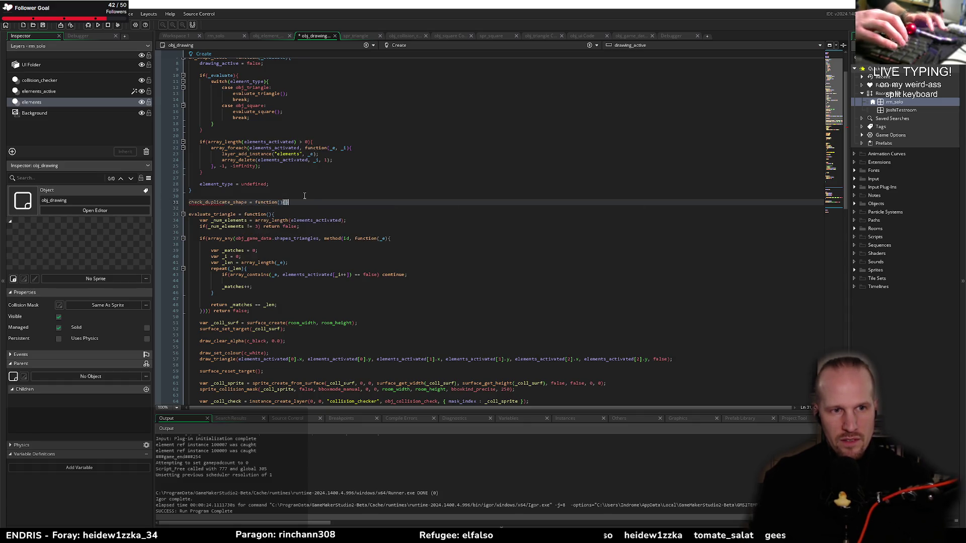
key("ctrl+v")
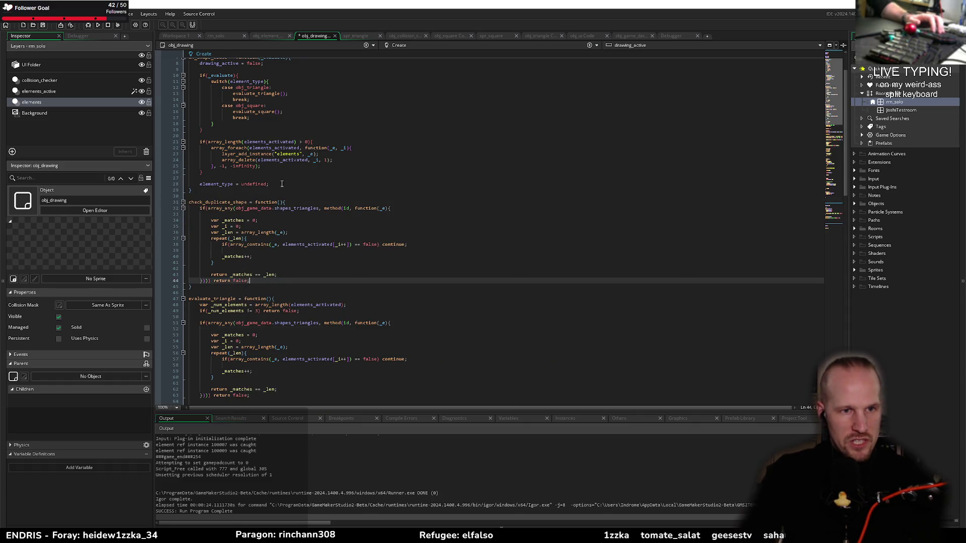
Step: Replace the hard-coded shapes_triangles argument with the _array_of_shapes parameter and save
left_click(319, 209)
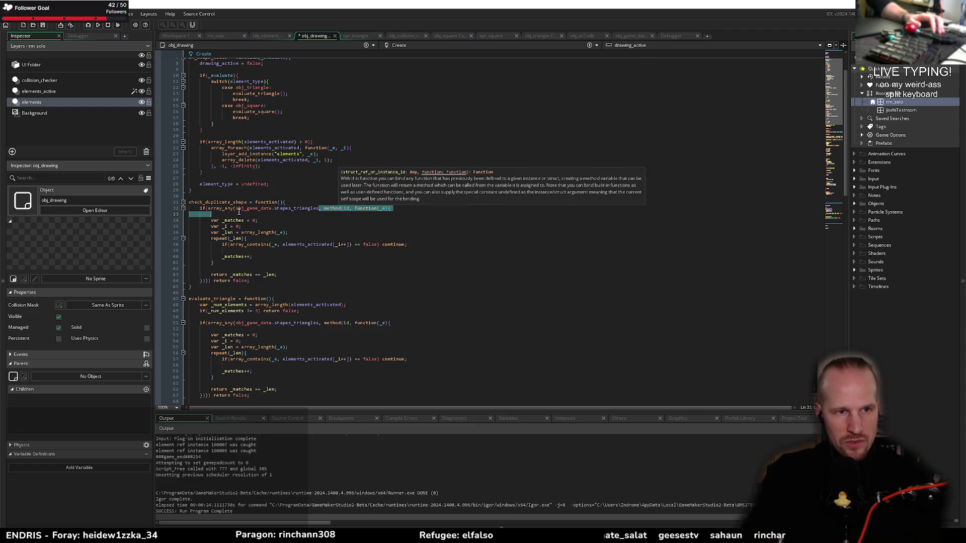
key("ctrl+BackSpace")
key("ctrl+BackSpace")
key("ctrl+BackSpace")
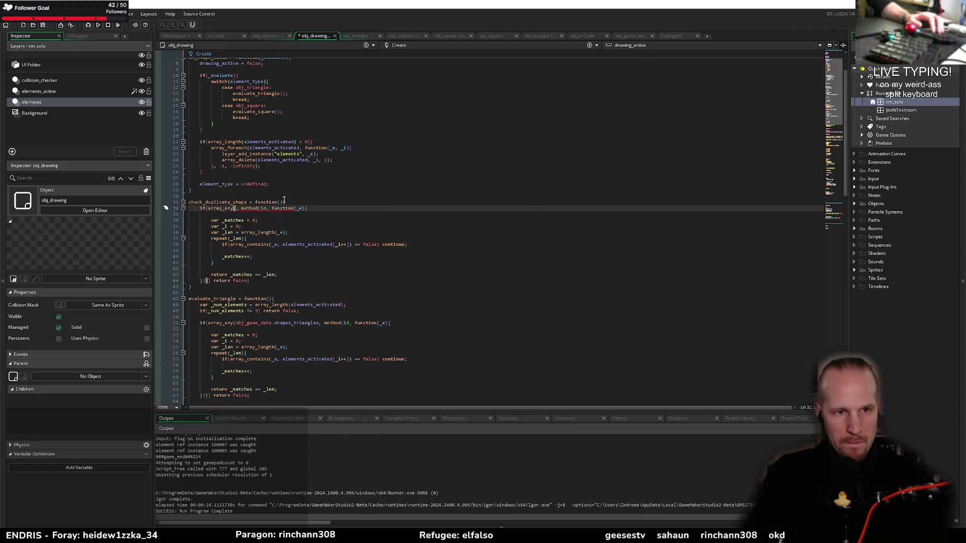
left_click(280, 202)
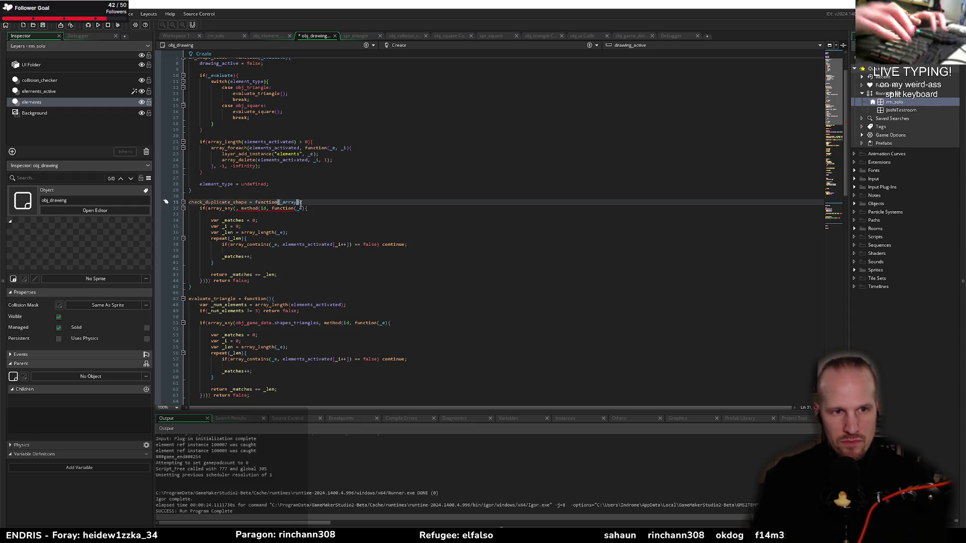
type("_array_of_shapes")
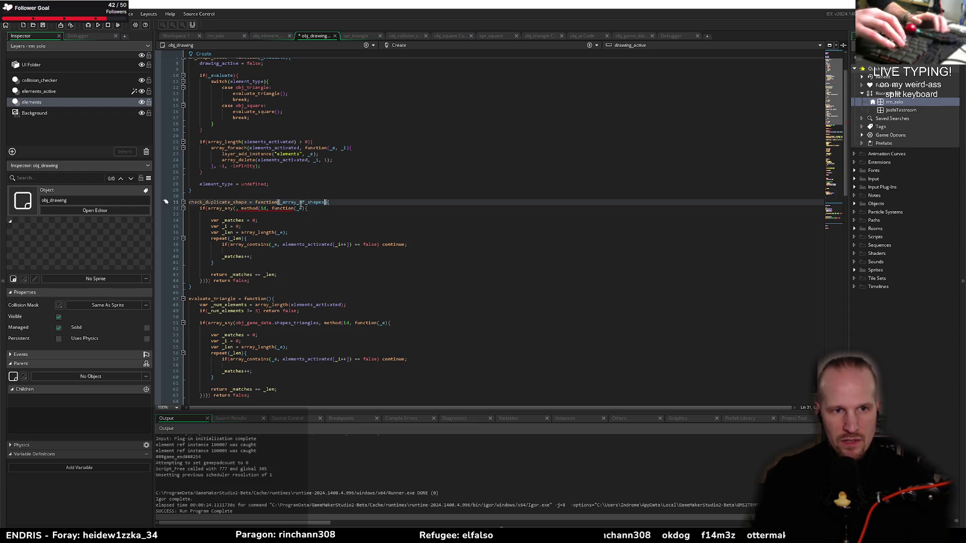
double_click(302, 202)
key("ctrl+c")
left_click(235, 209)
key("ctrl+v")
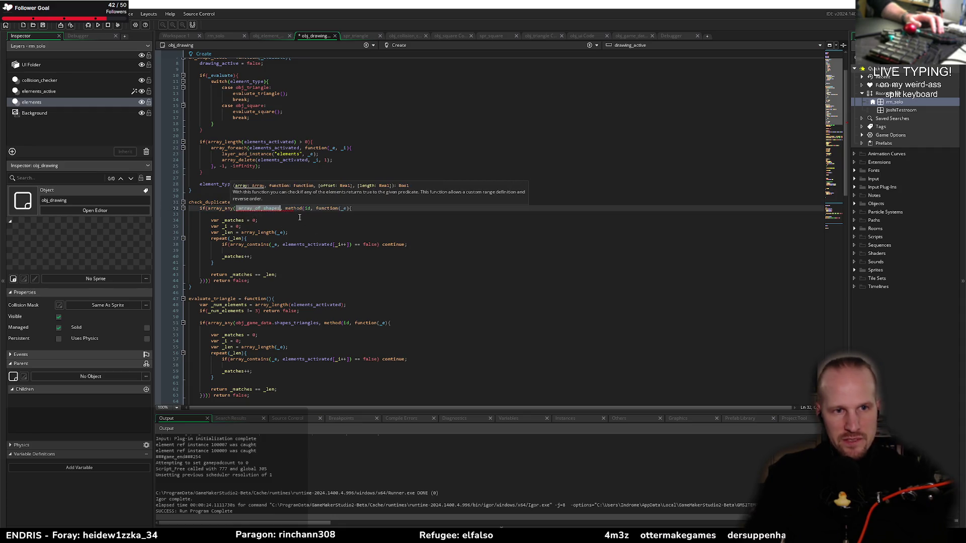
left_click(299, 215)
key("ctrl+s")
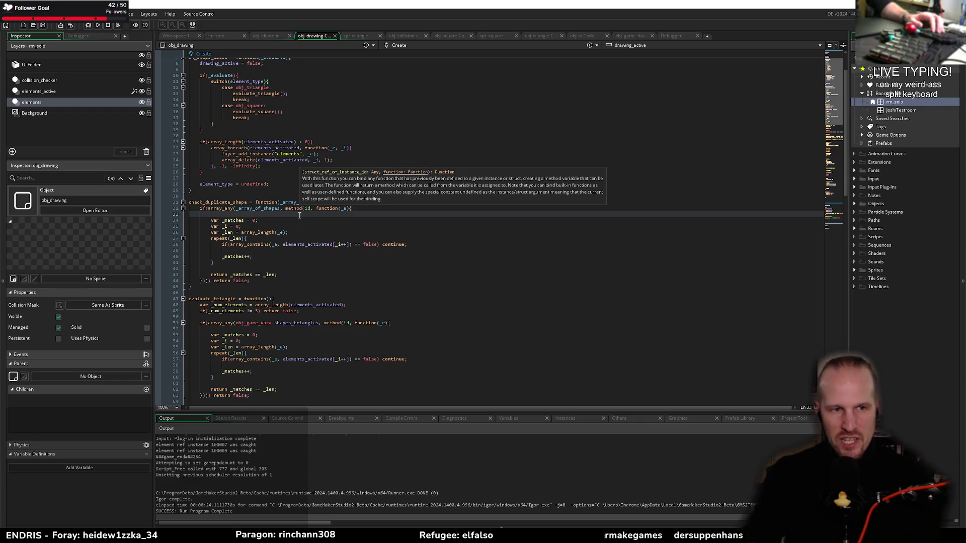
key("Up")
key("Up")
key("Up")
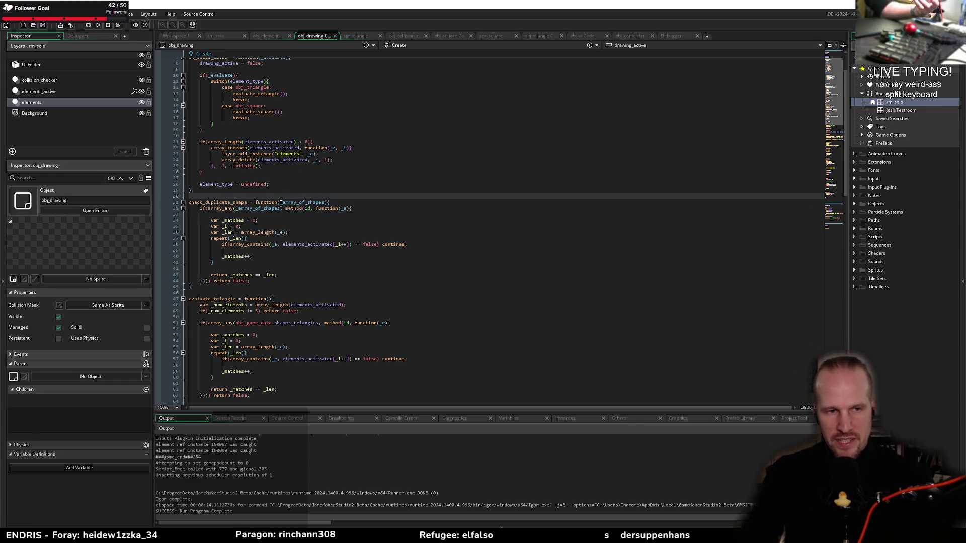
left_click(625, 37)
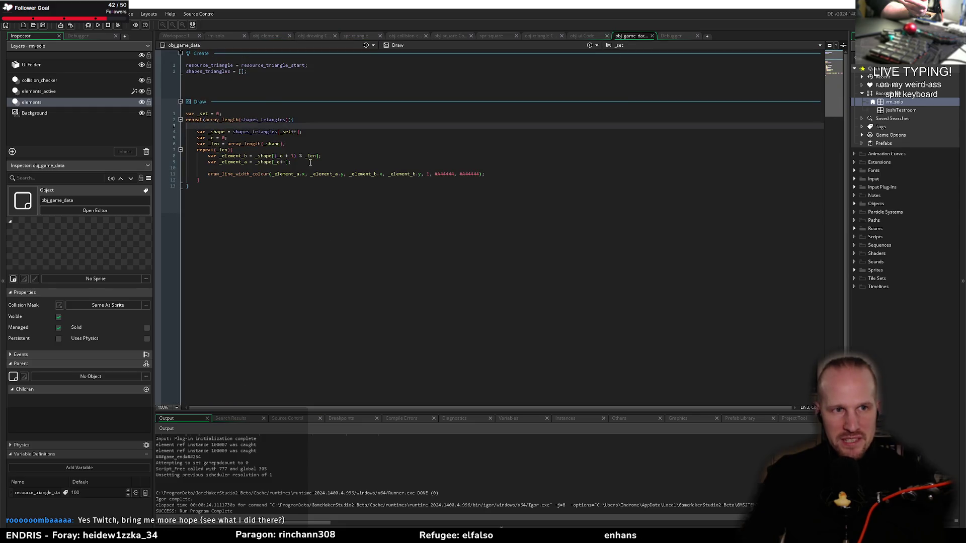
Step: Add shapes_squares = []; below shapes_triangles in obj_game_data's Create event
left_click(217, 68)
left_click(257, 72)
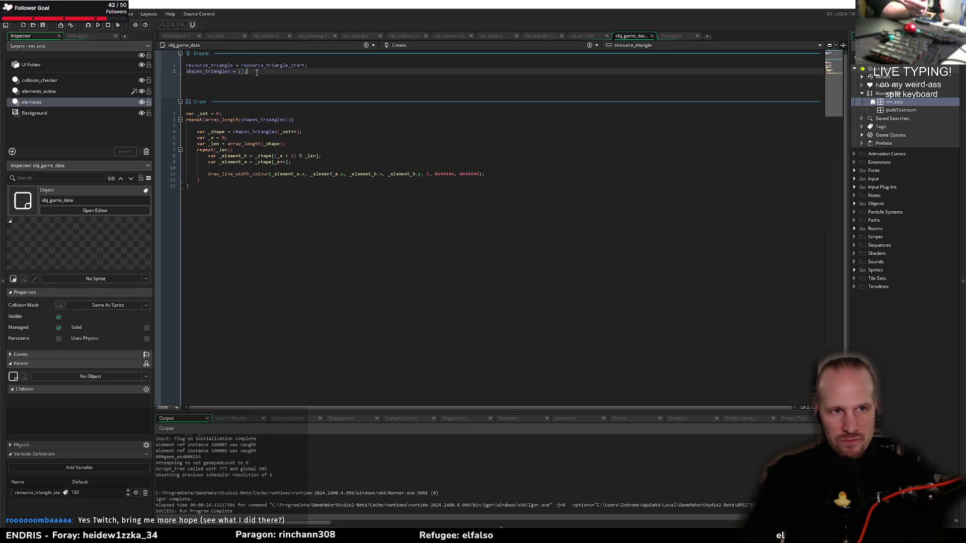
key("Return")
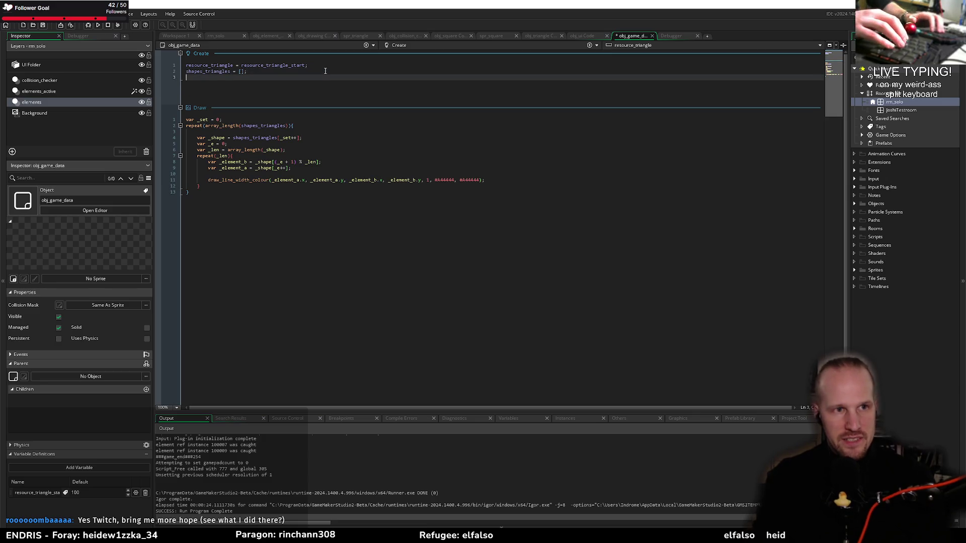
type("shapes_squares")
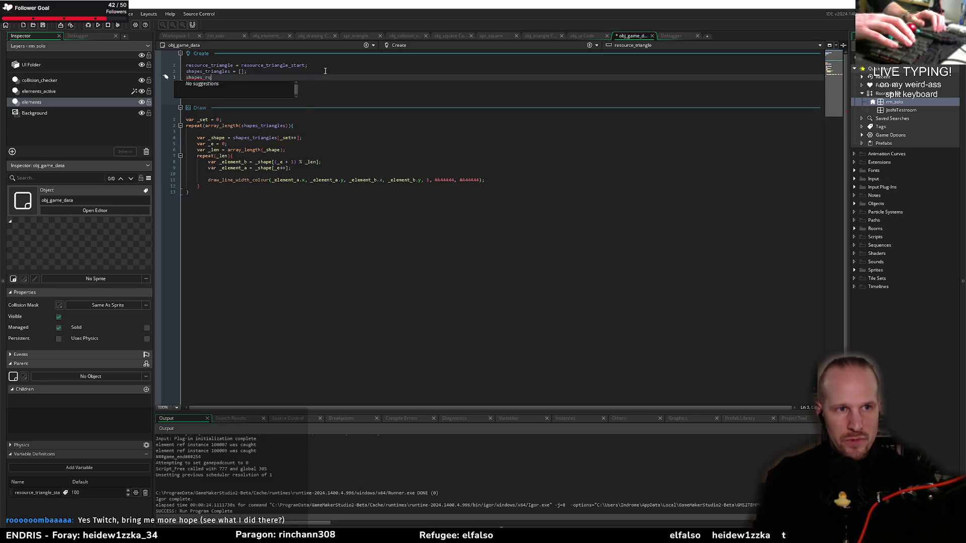
type(" = [];")
Step: Insert an unfinished 'resource_square =' line above it and add a new variable definition
left_click(325, 71)
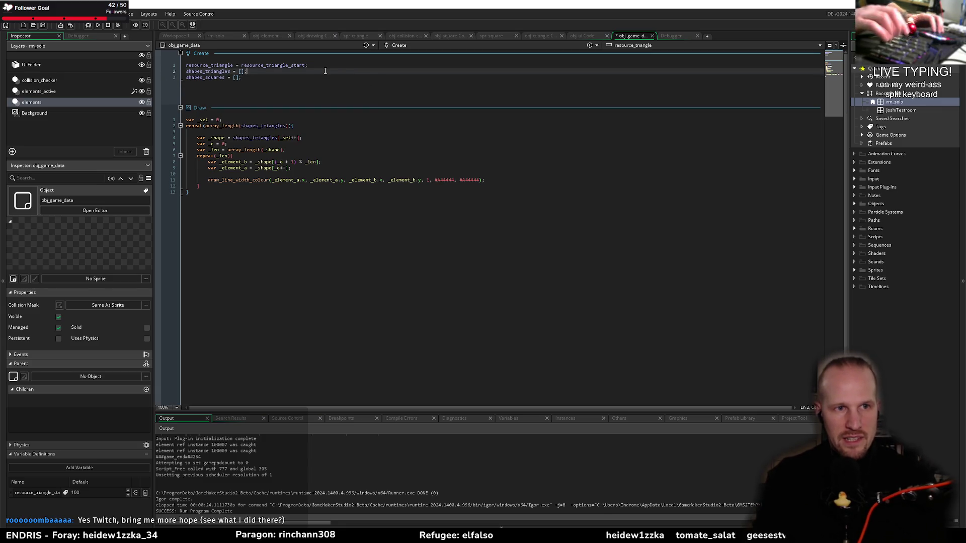
key("Return")
key("Return")
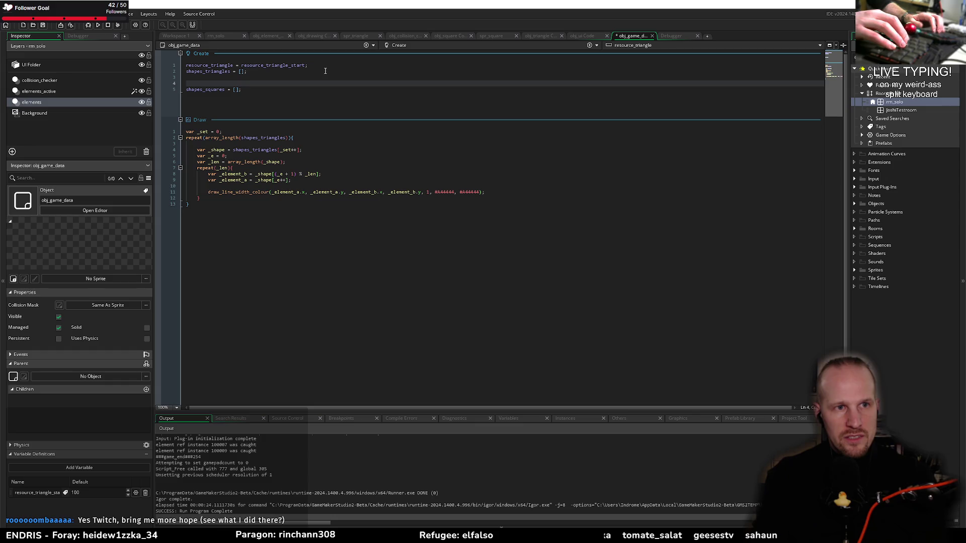
type("resource_")
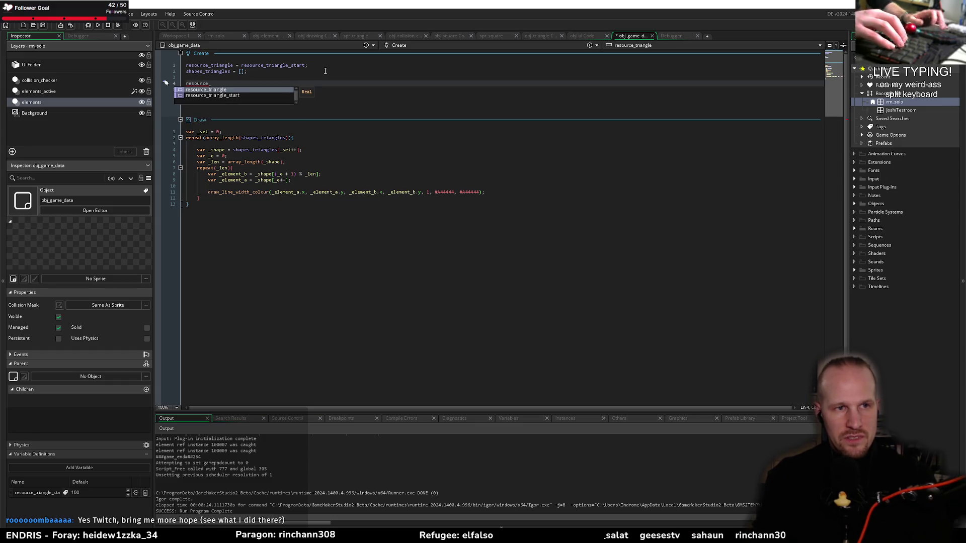
type("squas")
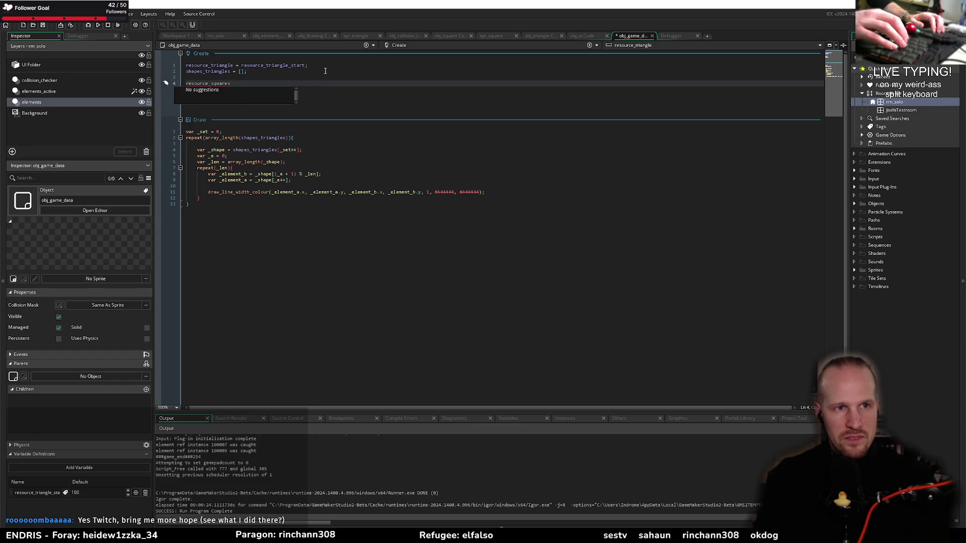
key("BackSpace")
type("=")
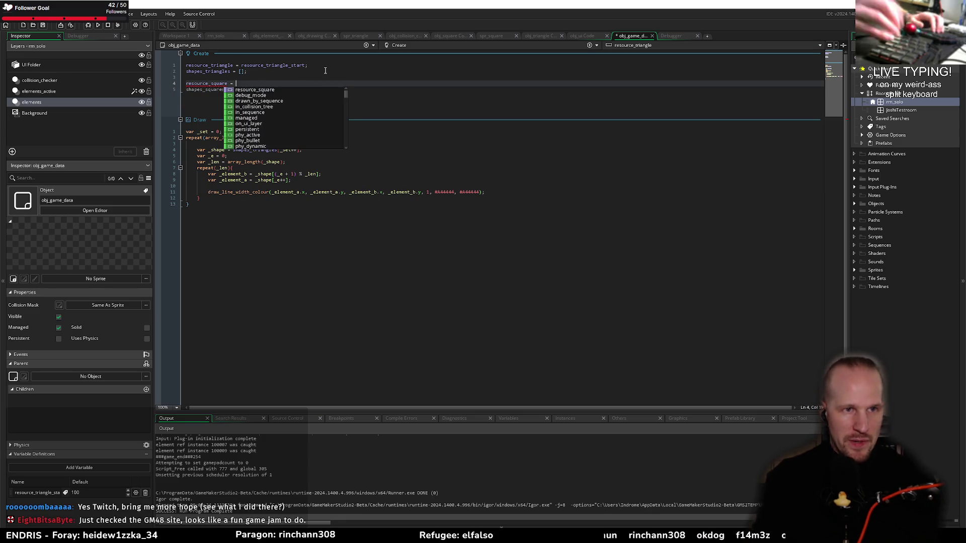
left_click(46, 494)
left_click(111, 470)
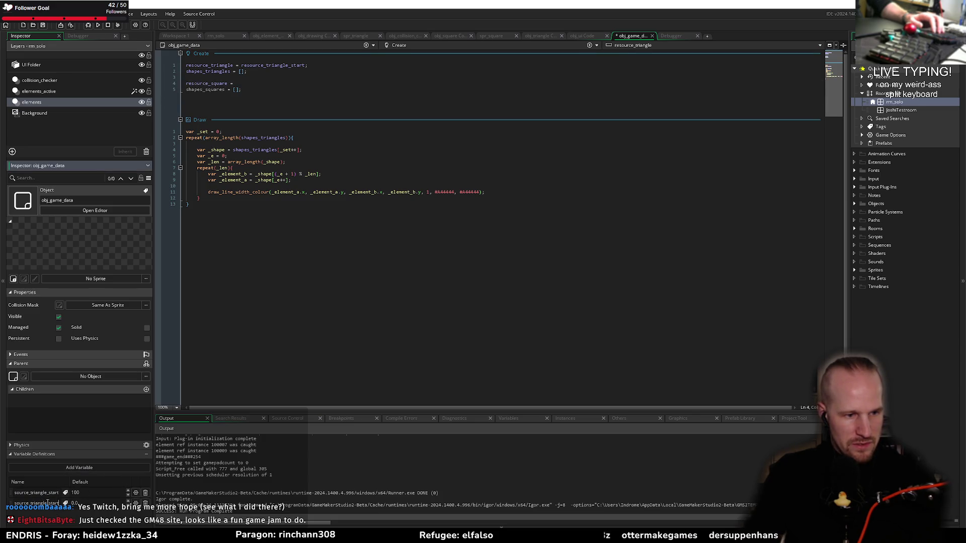
Step: Name the variable definition resource_square_start, make it Asset type, and assign it to resource_square
type("rce_")
type("square")
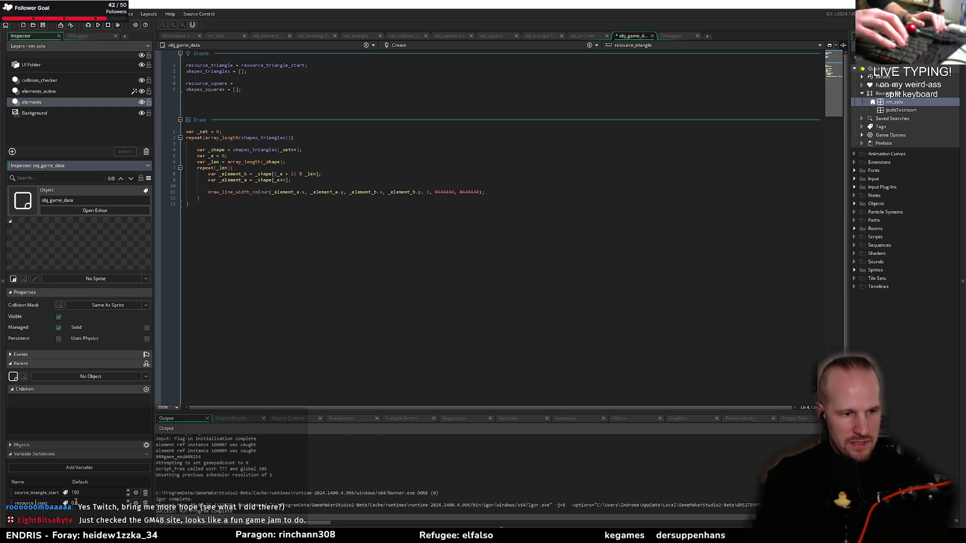
left_click(136, 503)
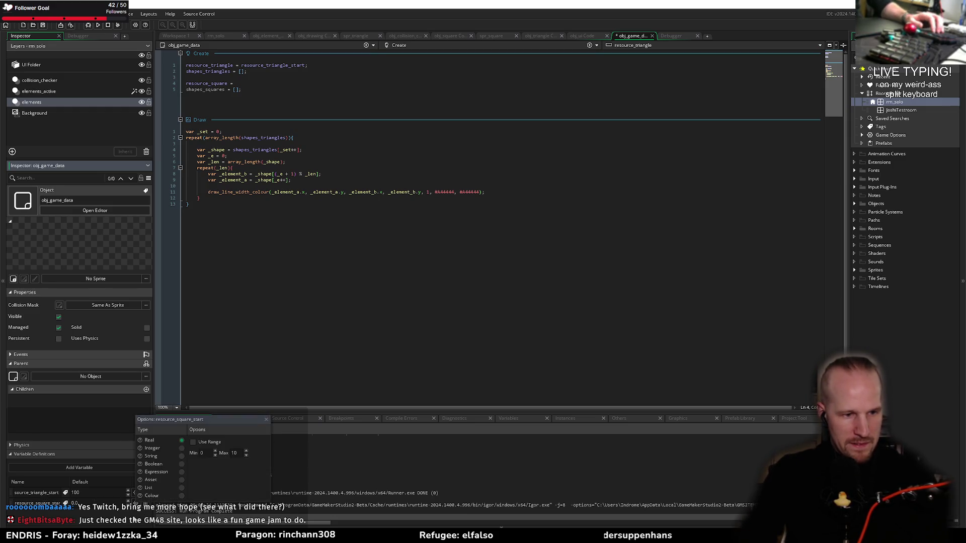
left_click(182, 480)
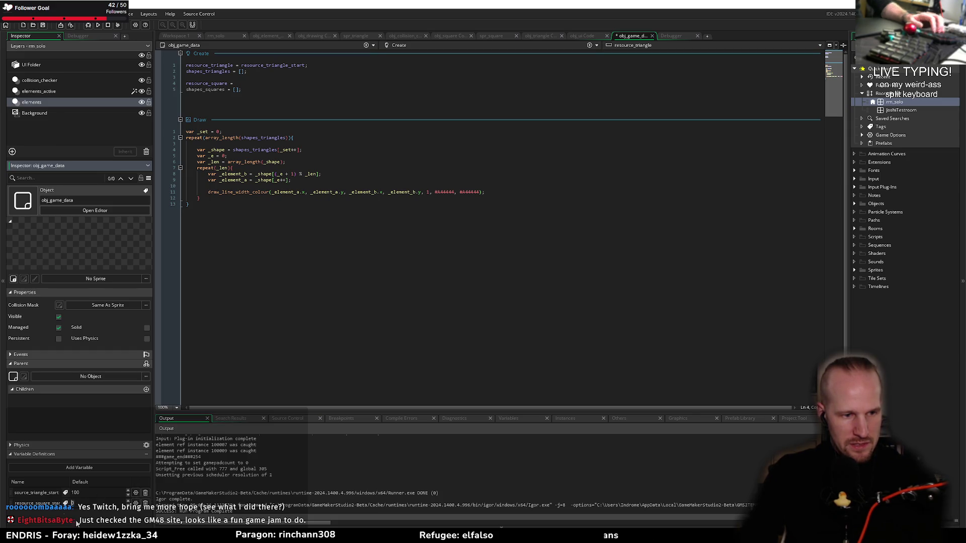
left_click(256, 217)
left_click(247, 83)
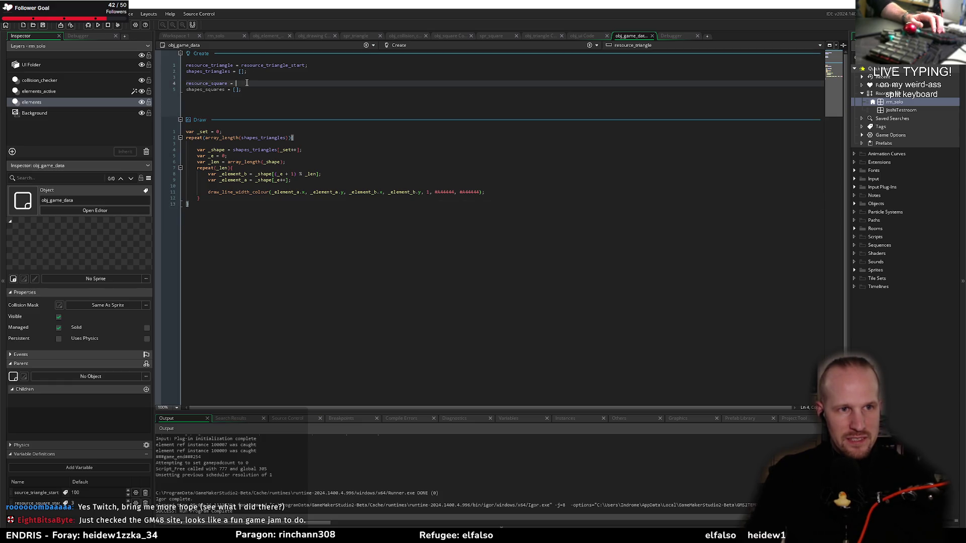
type("re")
key("Return")
type(";")
Step: Rename the arrays to shapes_square and shapes_triangle throughout, then save the project
key("Down")
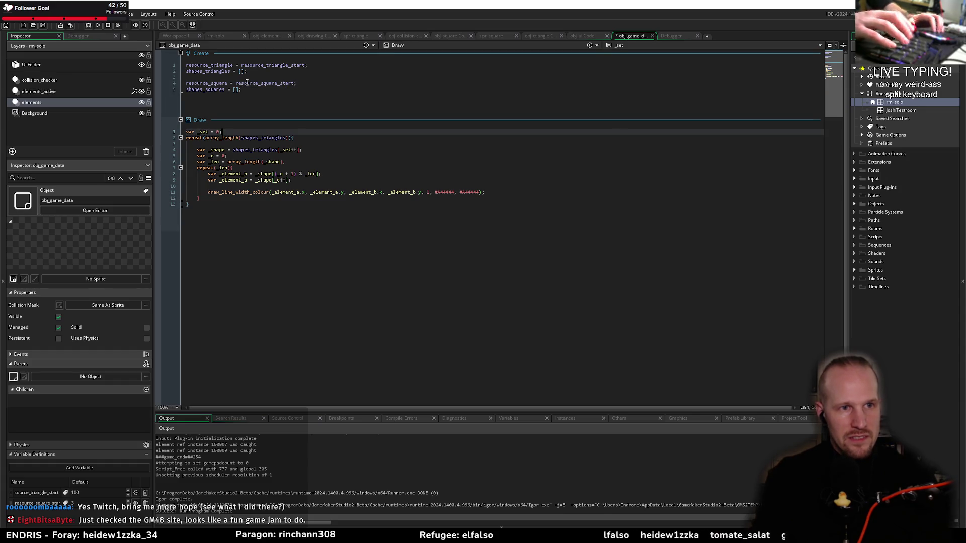
key("Left")
key("Left")
key("Left")
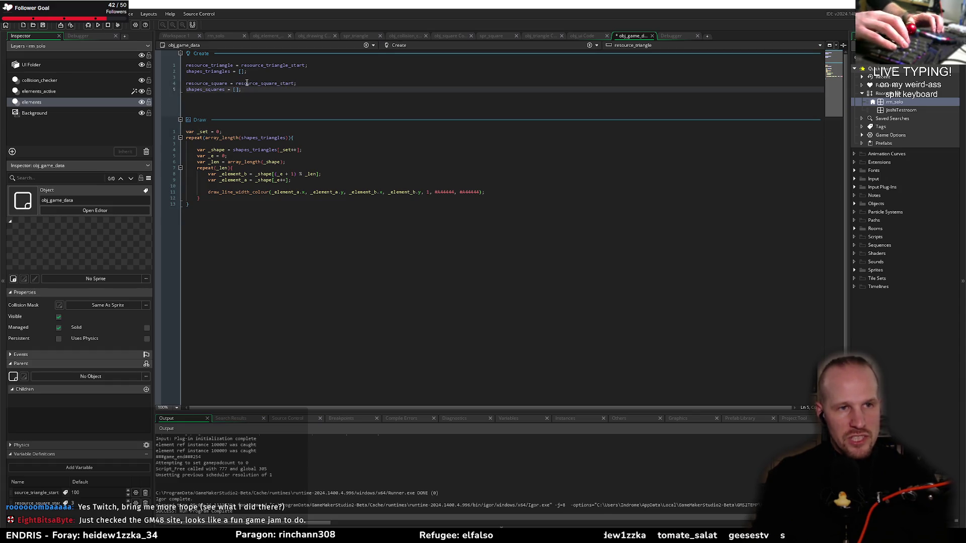
key("BackSpace")
key("Up")
key("Up")
key("Up")
key("F2")
key("BackSpace")
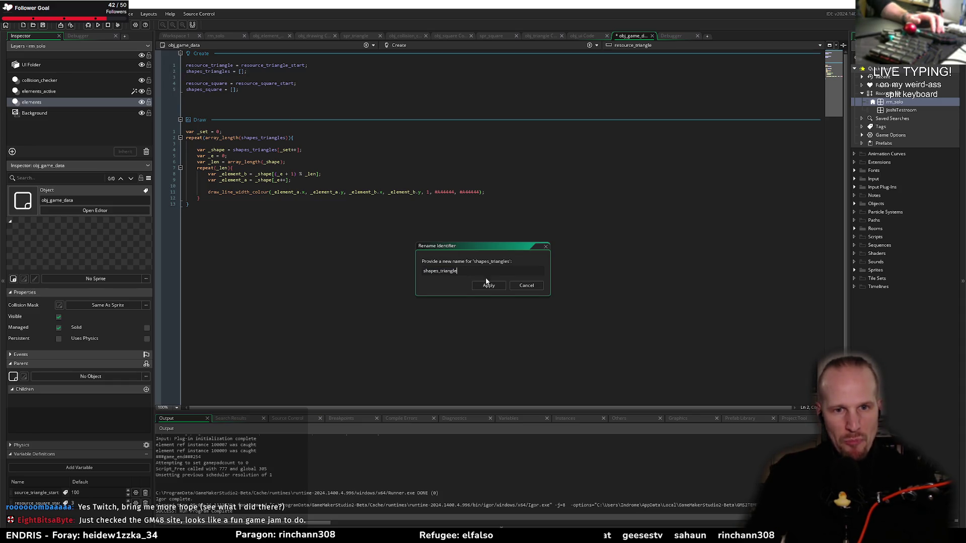
left_click(487, 285)
left_click(308, 136)
key("ctrl+s")
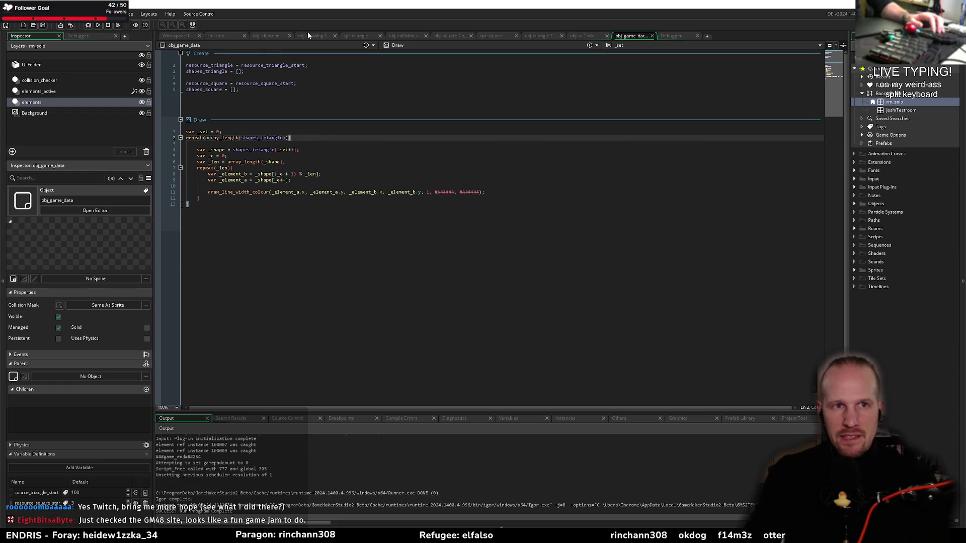
left_click(308, 35)
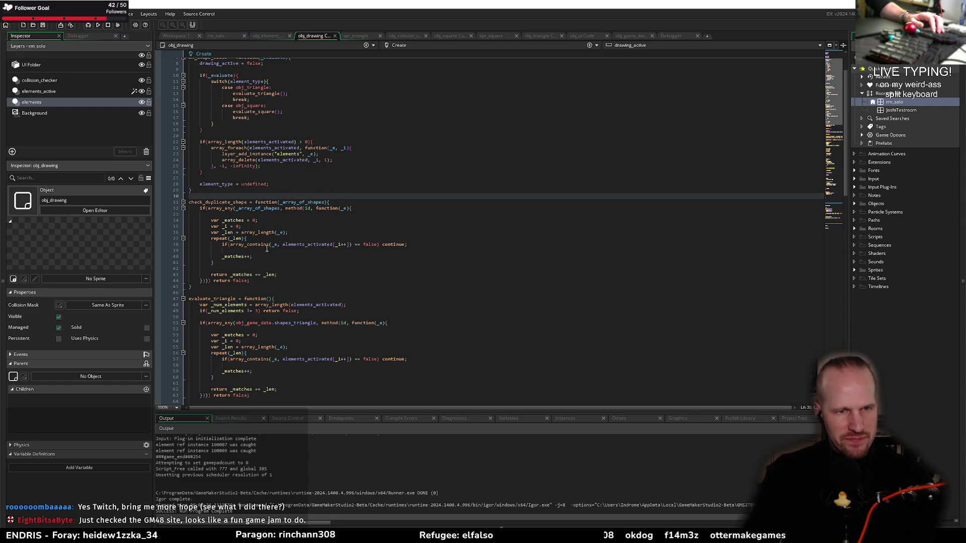
Step: Delete the 'return false' after the array_any check in check_duplicate_shape
double_click(218, 202)
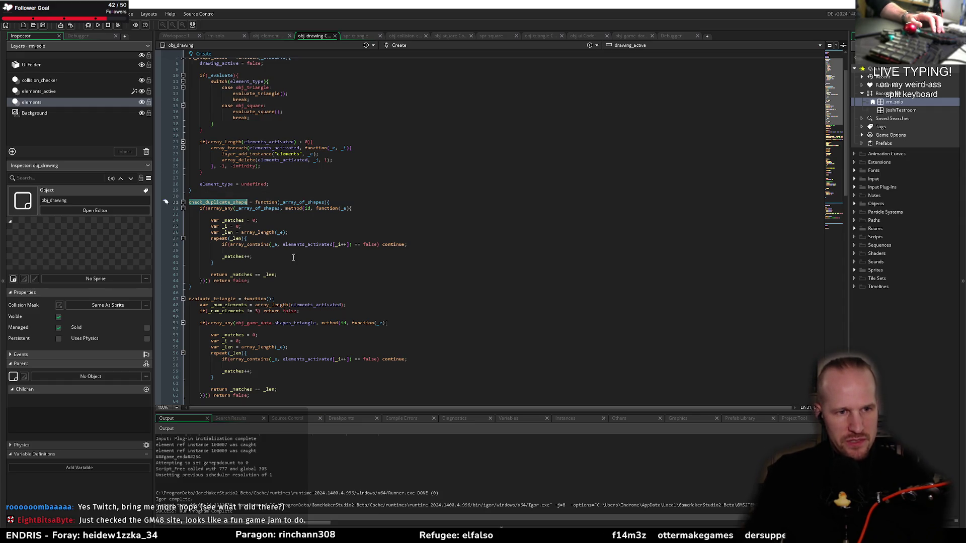
scroll(270, 252, "down", 6)
mouse_move(271, 287)
left_mouse_down()
mouse_move(202, 275)
mouse_move(197, 215)
left_mouse_up()
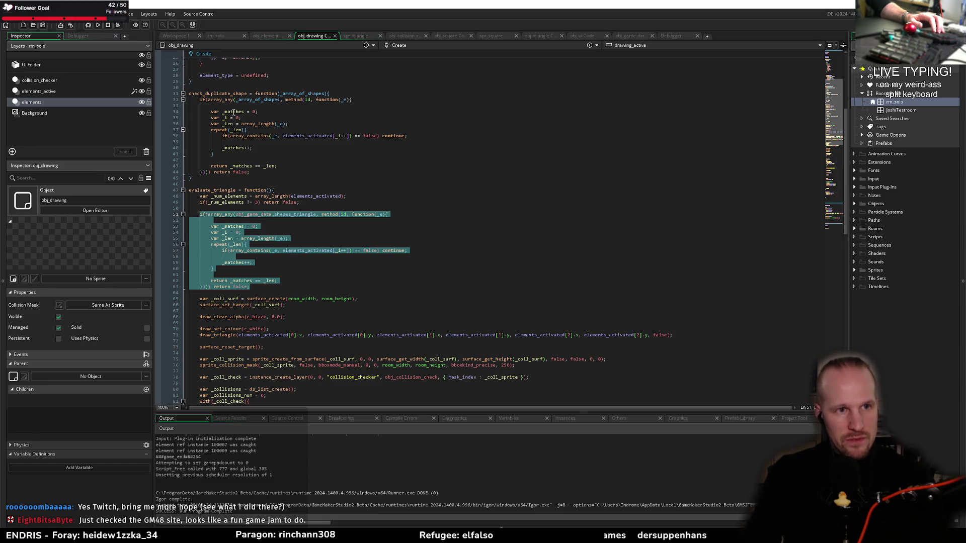
left_click_drag(250, 172, 214, 172)
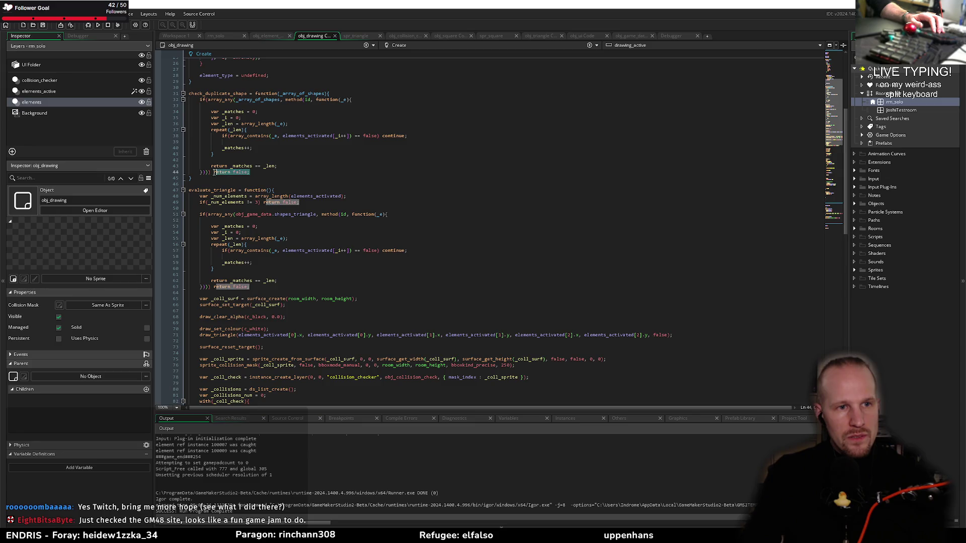
key("BackSpace")
type(";")
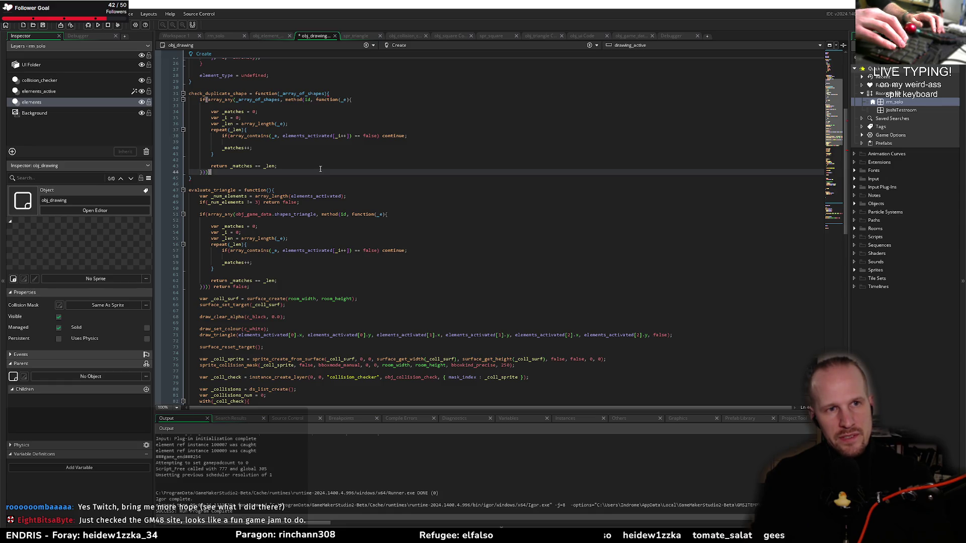
Step: Store the array_any result in var _result, add 'return _result;' below, and save
left_click(207, 99)
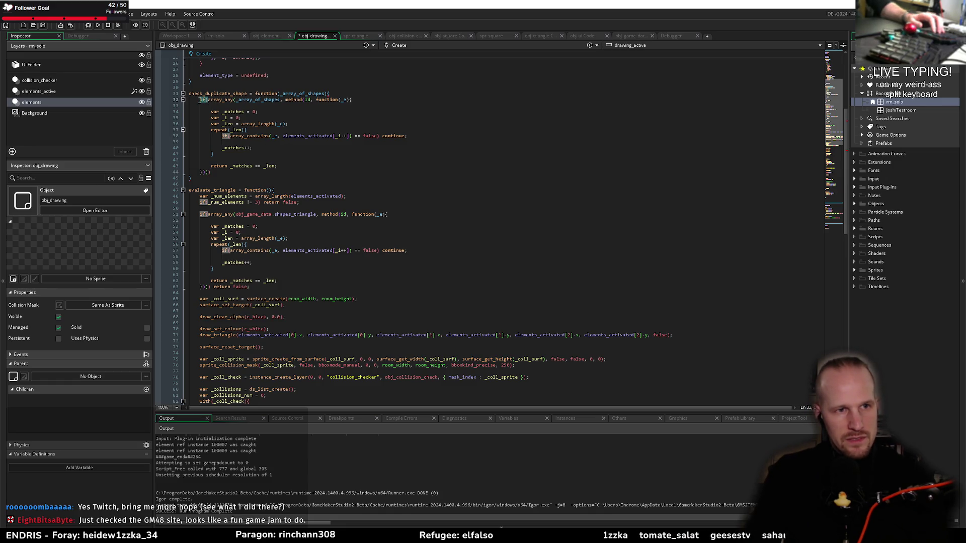
key("BackSpace")
key("BackSpace")
key("BackSpace")
type("var _")
type("result =")
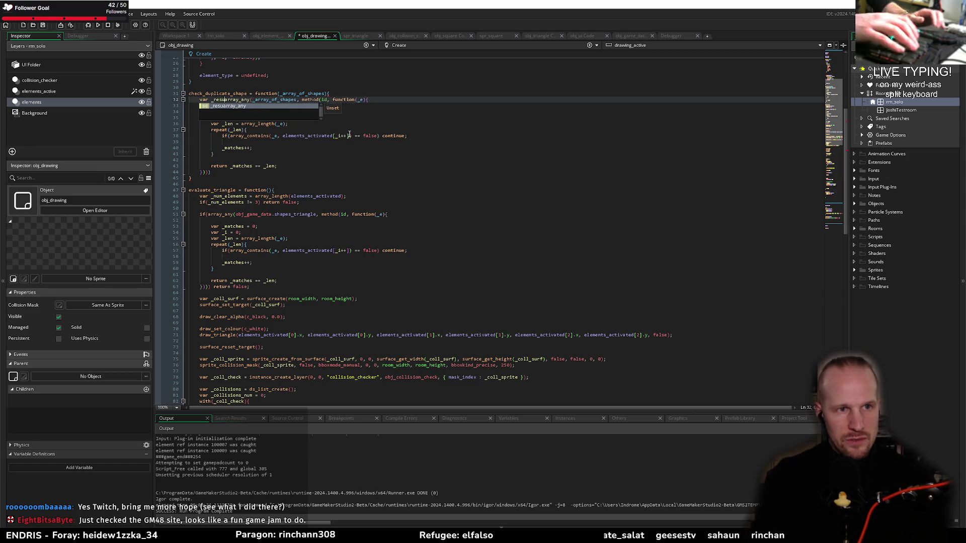
left_click(229, 172)
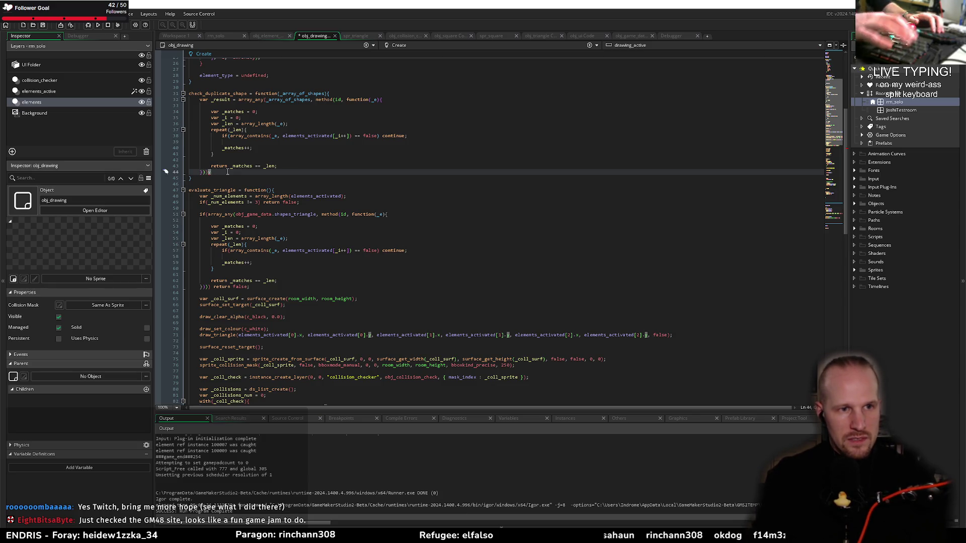
key("Return")
key("Return")
type("retu")
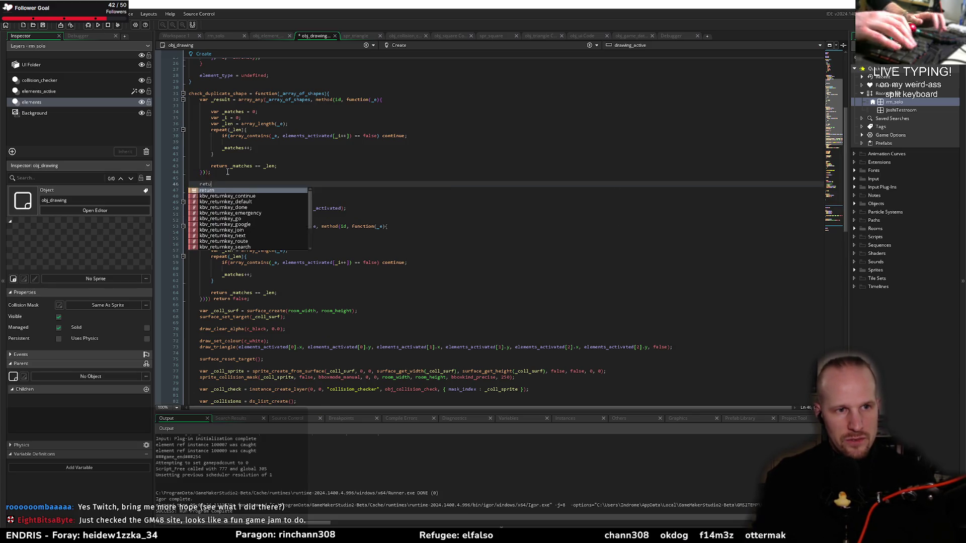
type("rn _re")
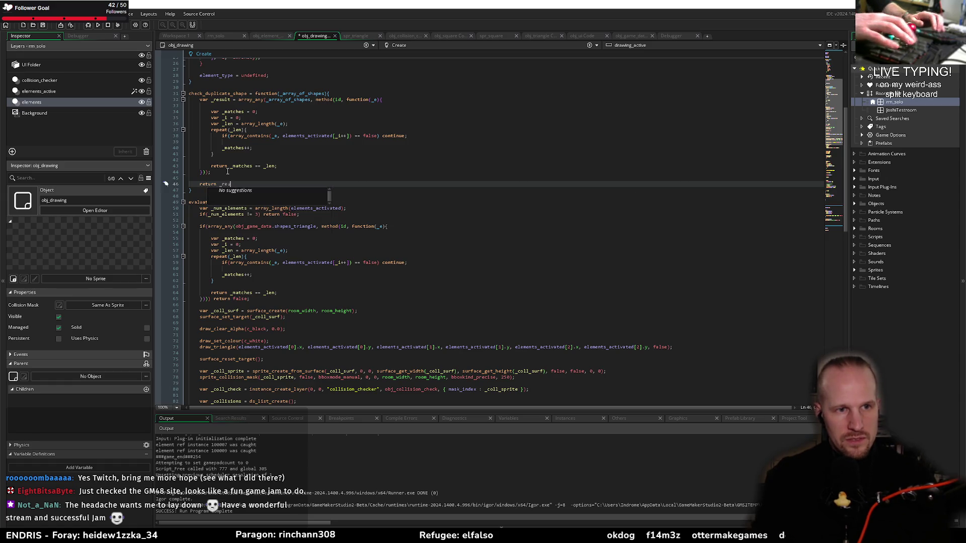
type("sult;")
key("ctrl+s")
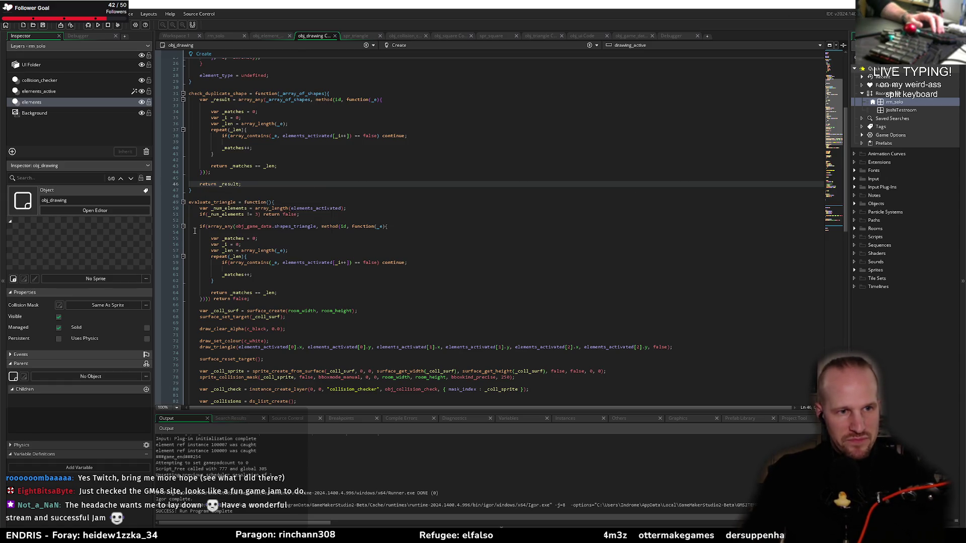
mouse_move(250, 299)
left_mouse_down()
mouse_move(199, 254)
mouse_move(197, 220)
left_mouse_up()
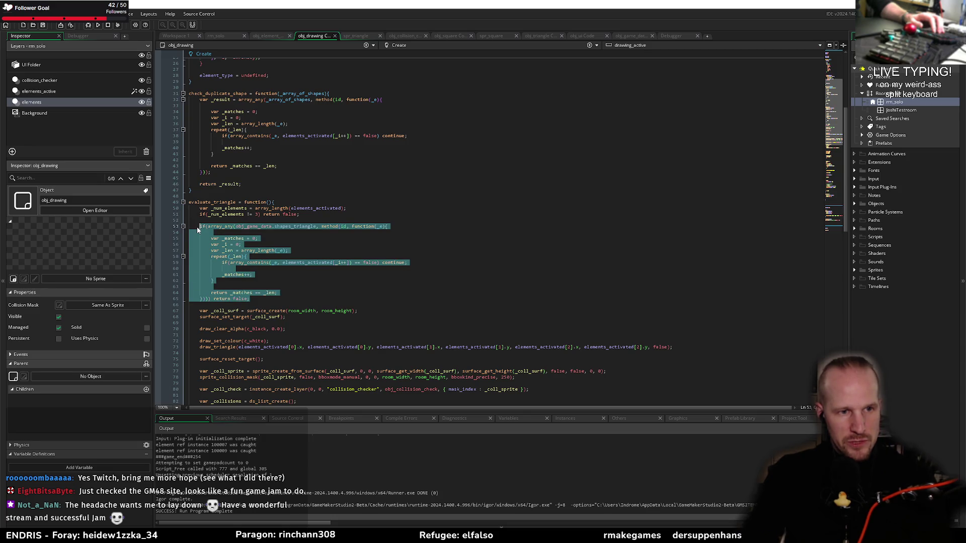
Step: Begin writing an if(check_duplicate_shape(...)) call in evaluate_triangle, then erase the half-written argument
type("if(chek")
key("BackSpace")
type("ck_d")
key("Return")
type("e(global.g")
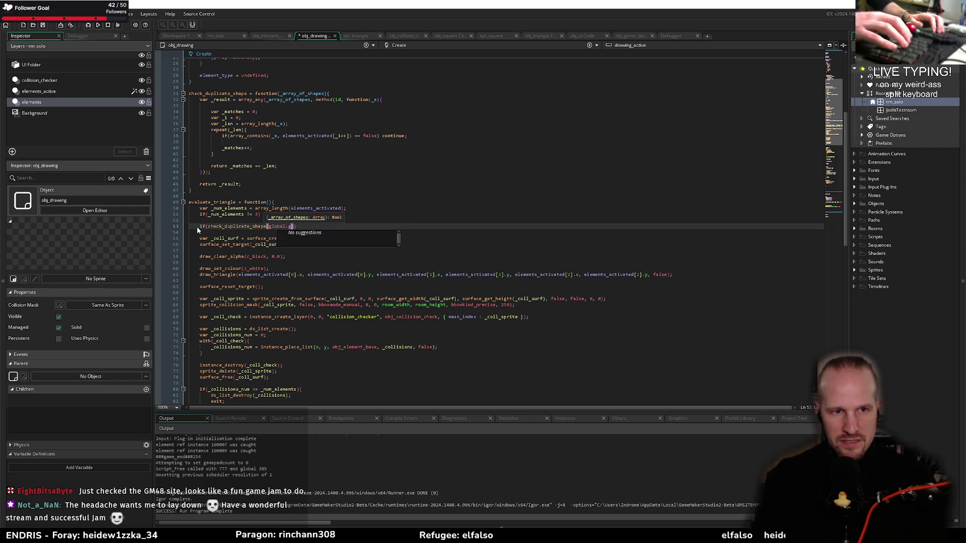
key("BackSpace")
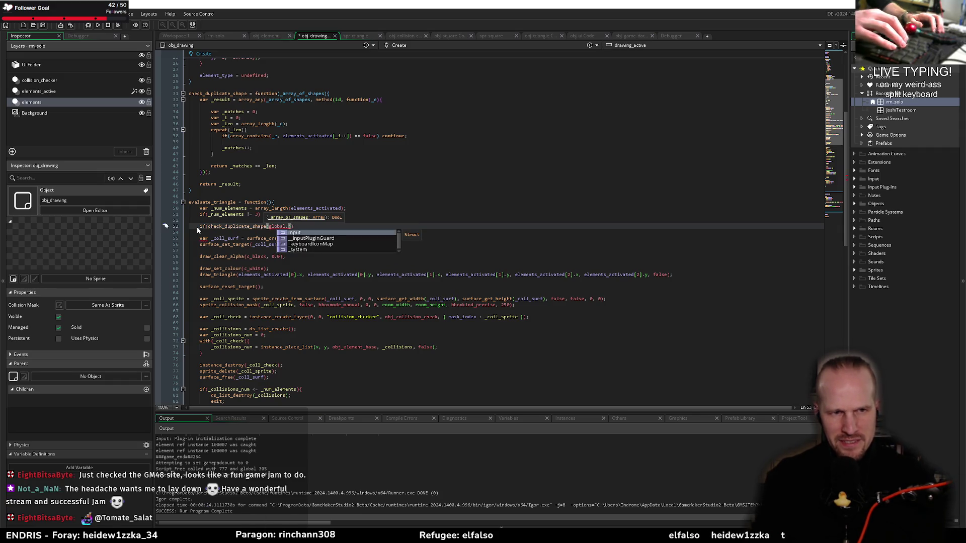
key("ctrl+BackSpace")
key("ctrl+BackSpace")
key("ctrl+BackSpace")
type("che")
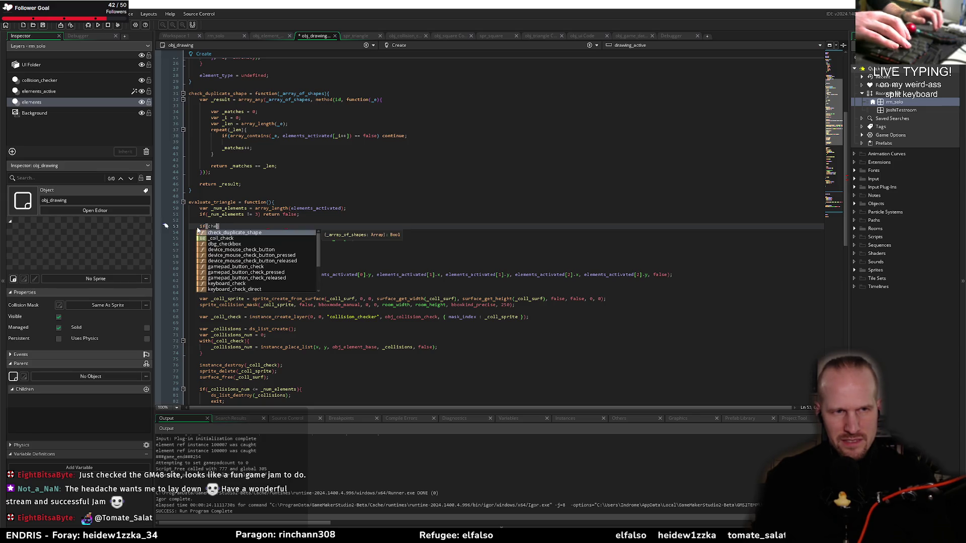
Step: Undo and redo through the edit history to restore the check_duplicate_shape call
key("ctrl+z")
key("ctrl+z")
key("ctrl+z")
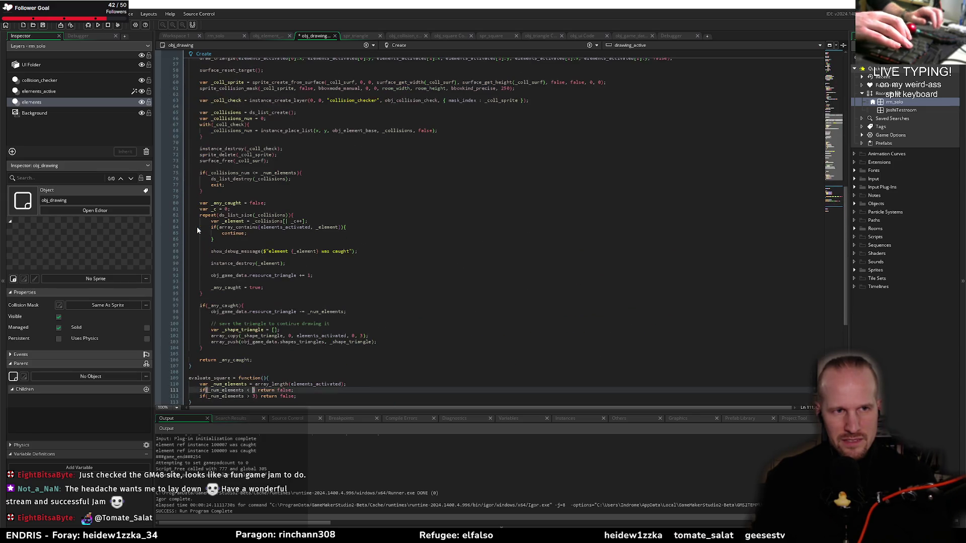
key("ctrl+z")
key("ctrl+z")
key("ctrl+z")
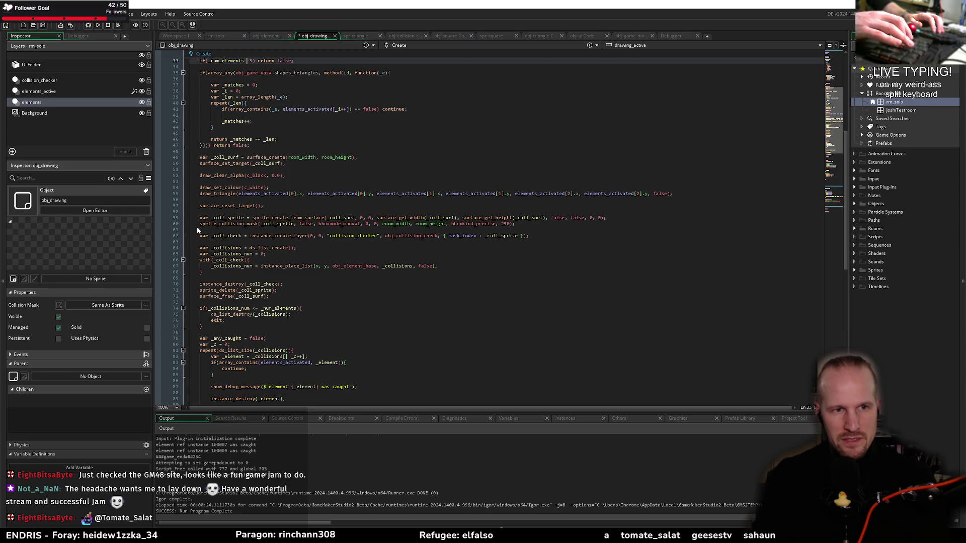
key("ctrl+z")
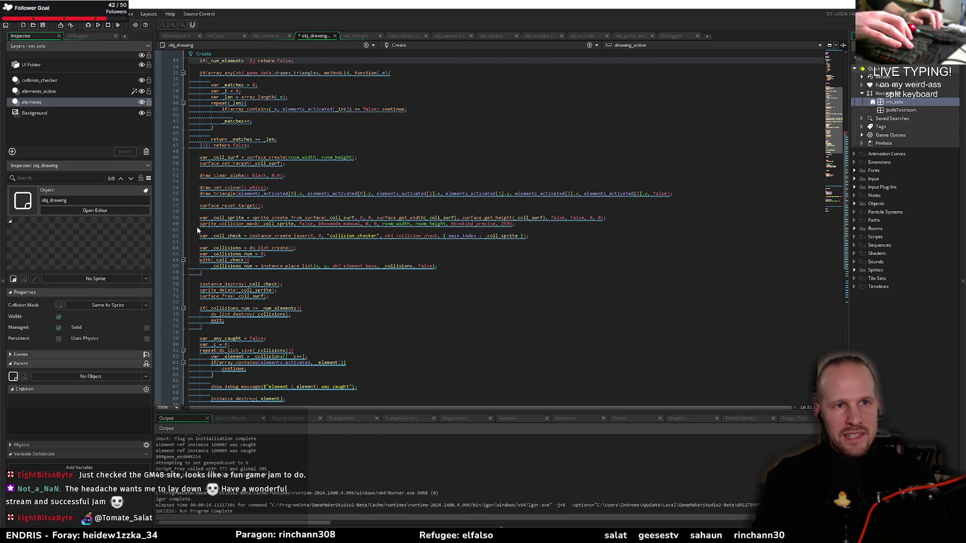
key("ctrl+z")
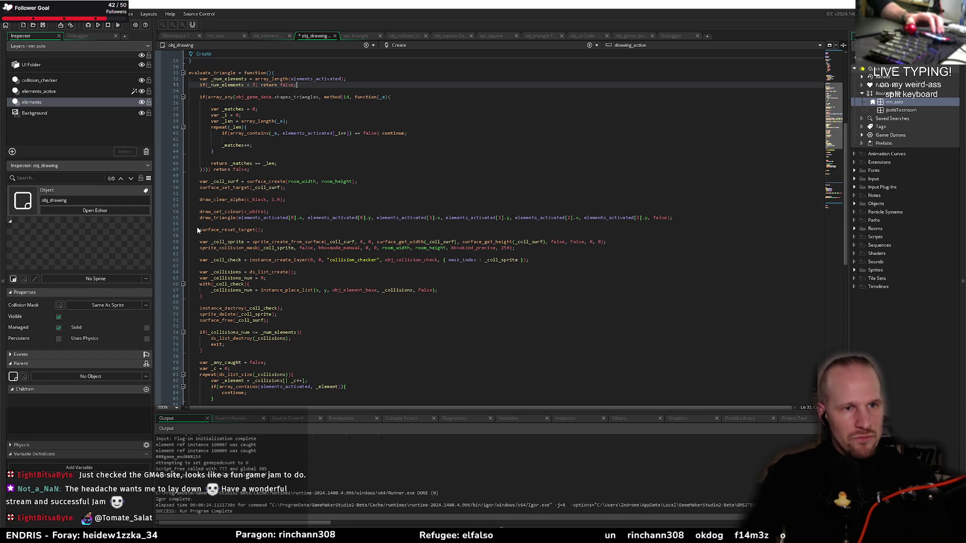
scroll(319, 184, "up", 8)
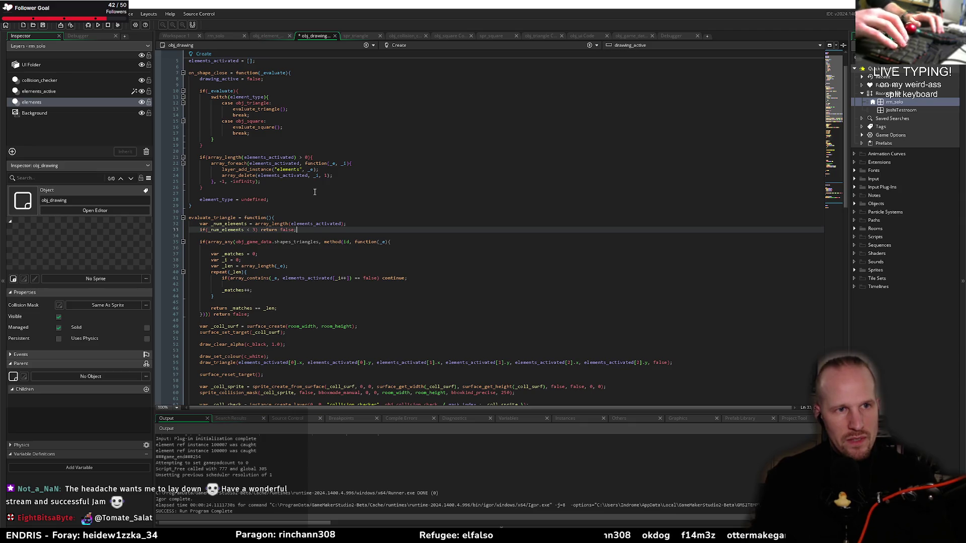
key("ctrl+d")
type(">")
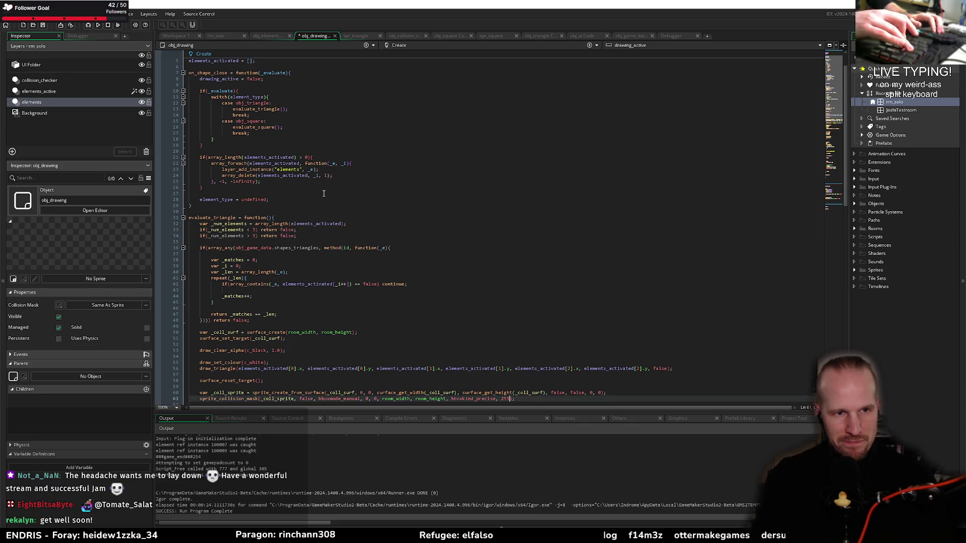
key("ctrl+z")
key("ctrl+z")
key("ctrl+z")
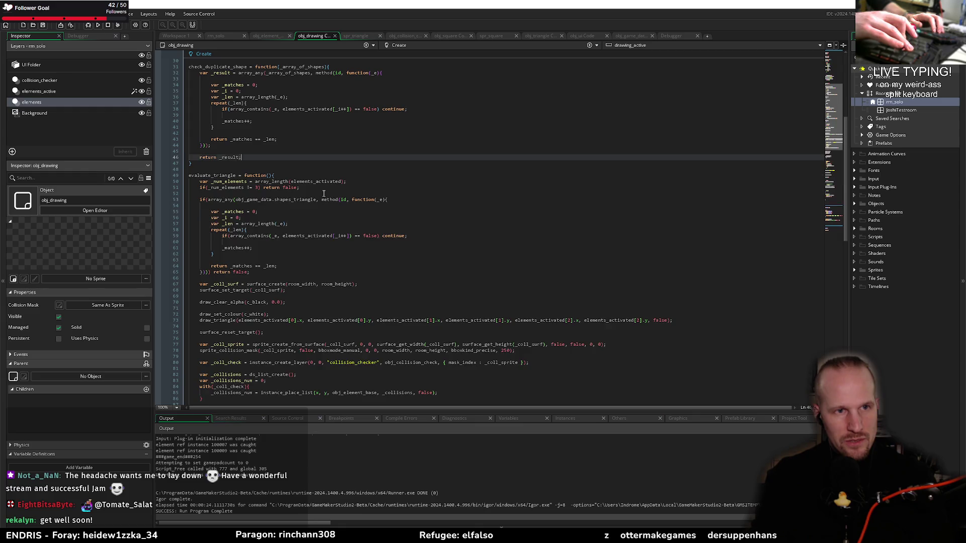
key("ctrl+y")
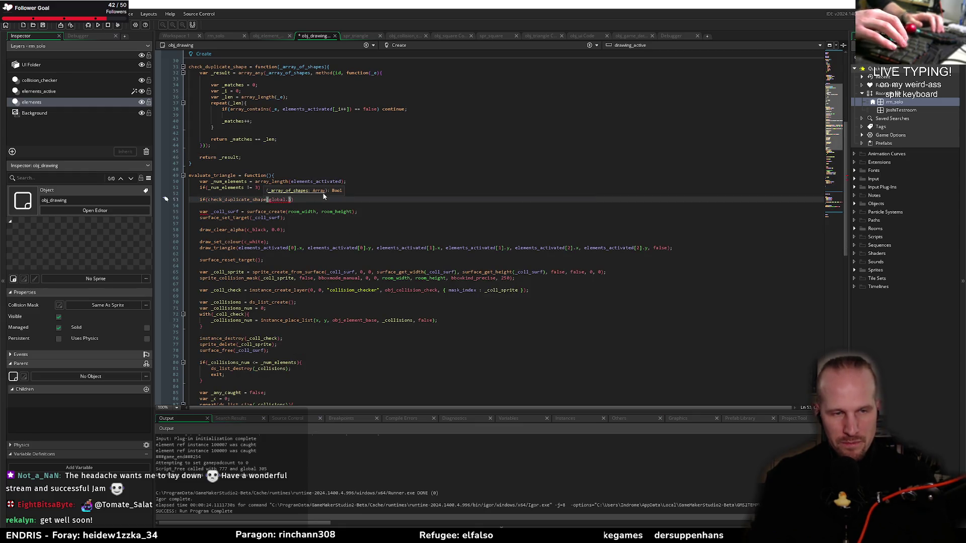
Step: Pass obj_game_data.shapes_triangle as the argument, finish with return false;, and save
key("ctrl+shift+Left")
key("Left")
key("ctrl+shift+Right")
type("obj_game_data.")
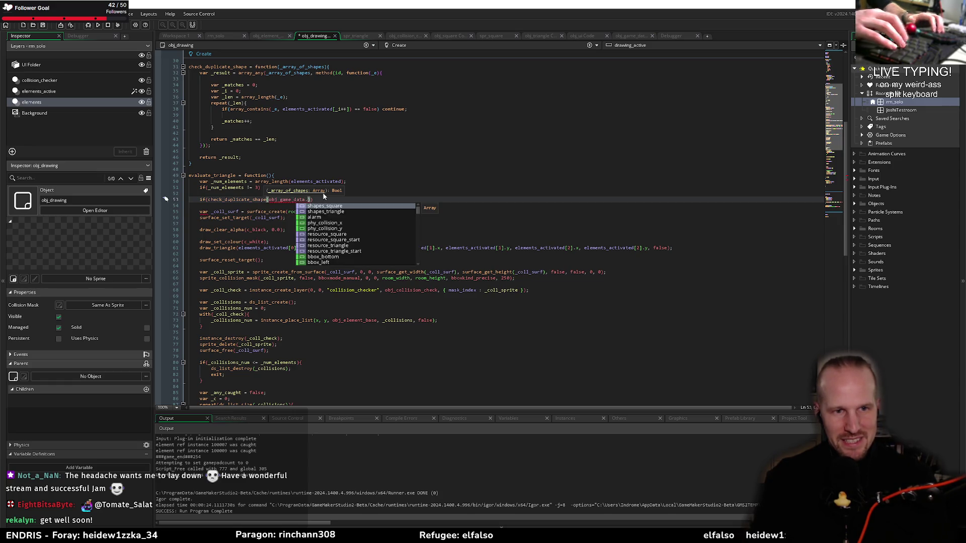
key("Down")
key("Return")
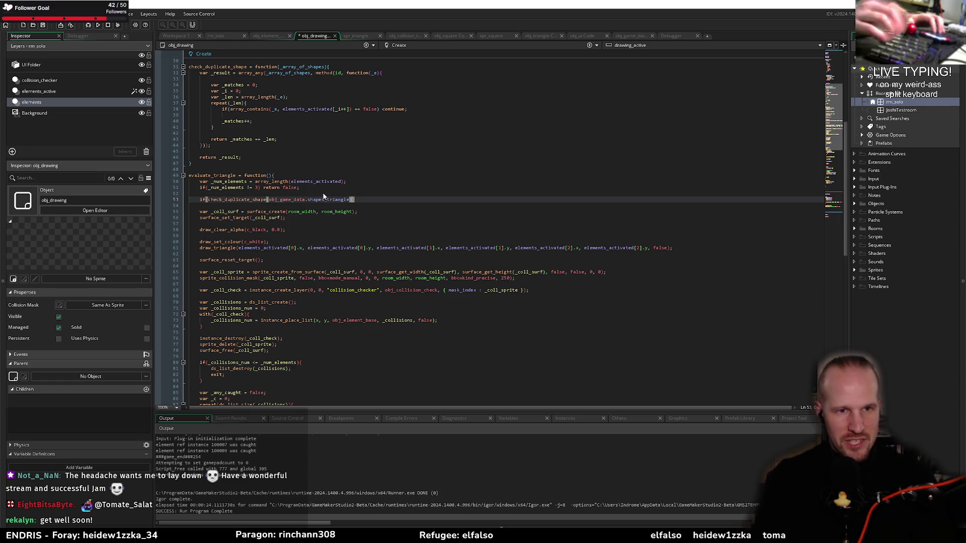
type(" re")
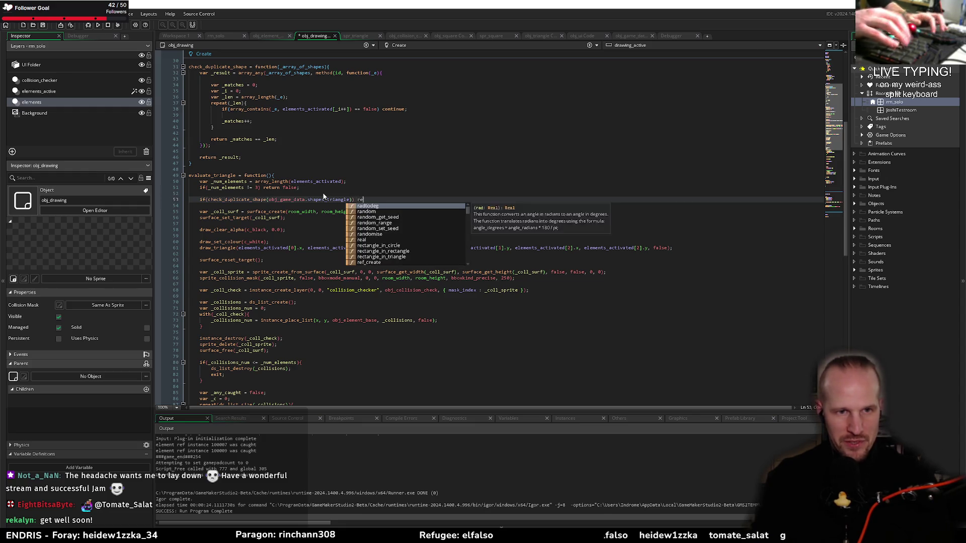
type("turn false;")
key("ctrl+s")
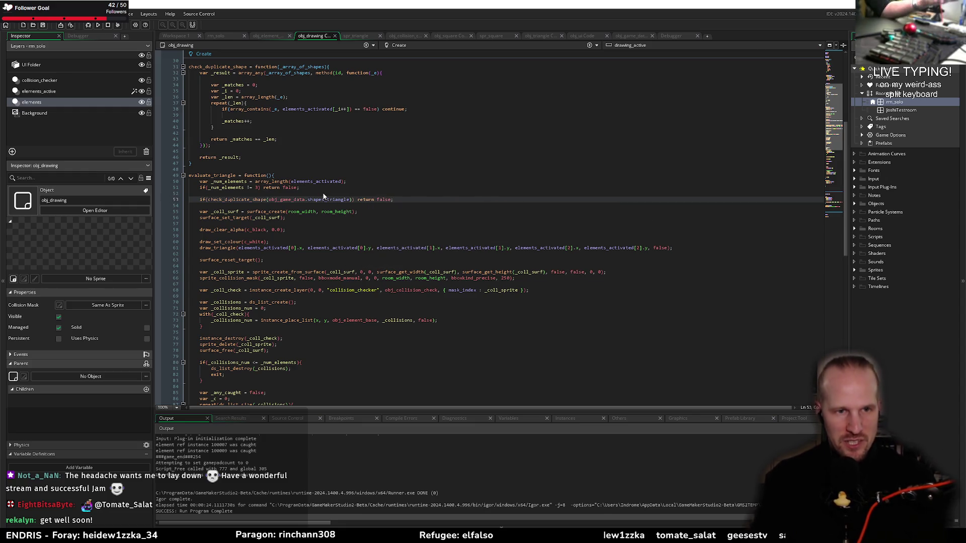
Step: Copy the duplicate-check line into evaluate_square and change shapes_triangle to shapes_square
left_click_drag(402, 200, 199, 201)
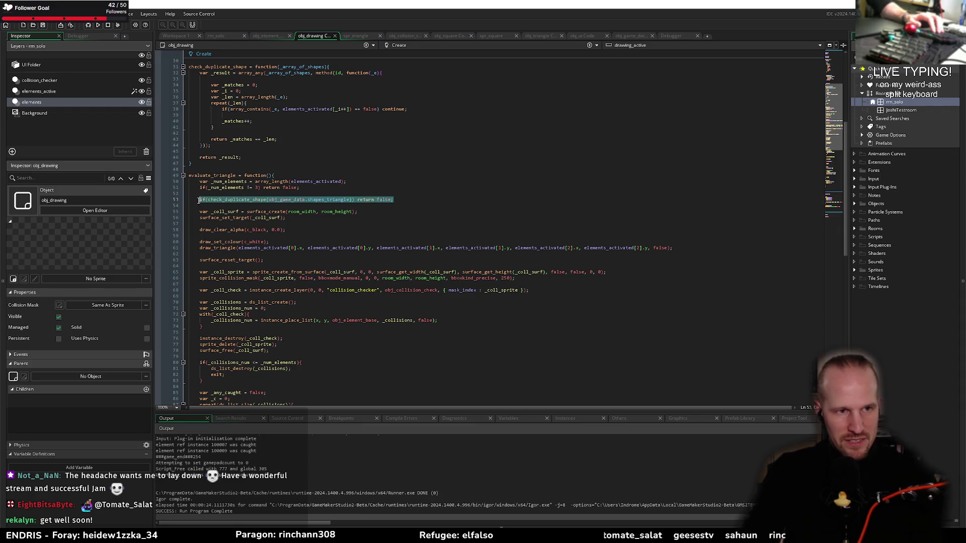
key("ctrl+c")
scroll(284, 222, "down", 15)
left_click(221, 208)
key("ctrl+v")
key("Left")
key("Left")
key("Left")
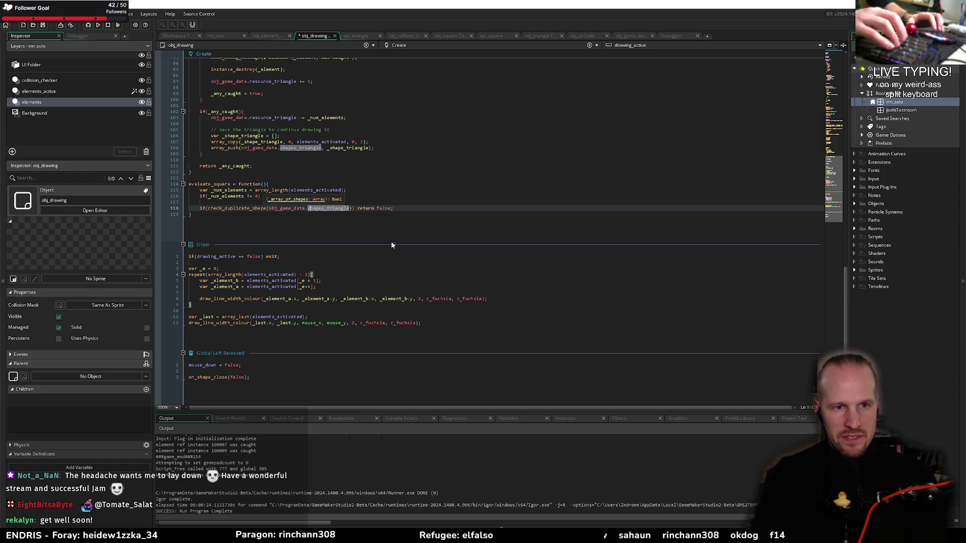
key("ctrl+Right")
key("ctrl+Right")
key("ctrl+shift+Left")
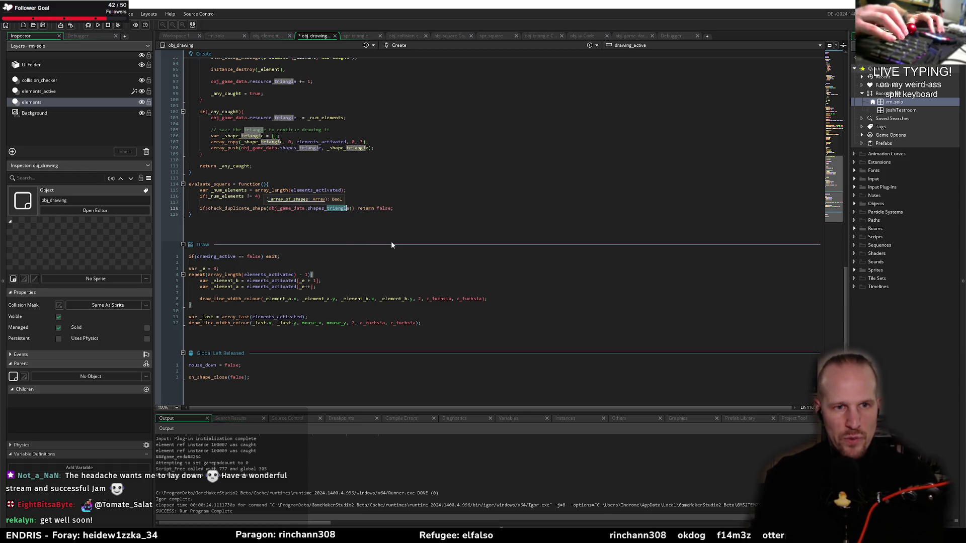
type("square")
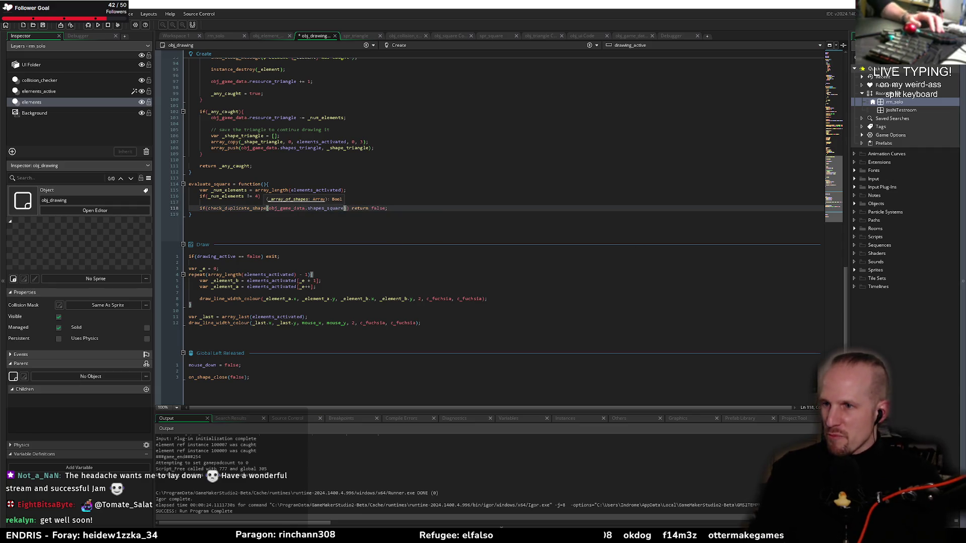
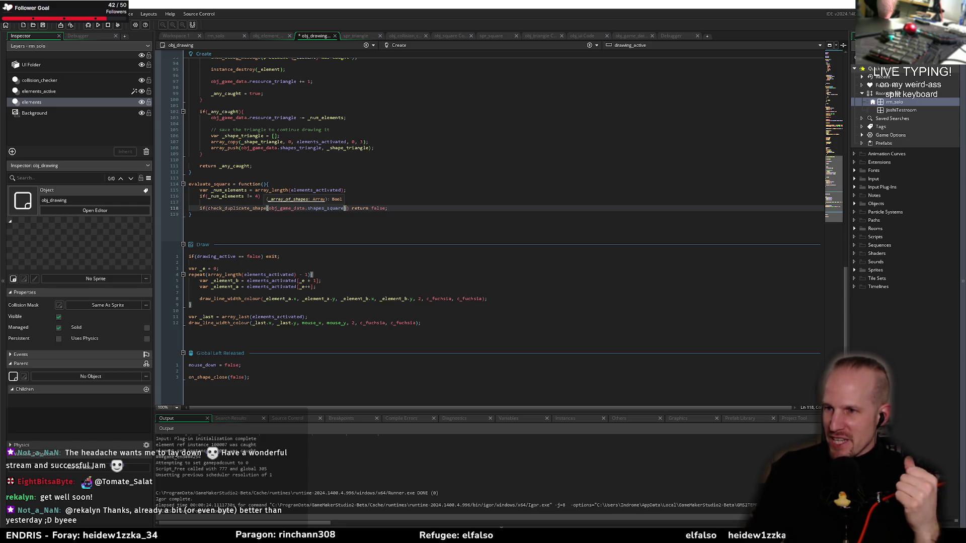
Step: Close the obj_game_data.shapes_square duplicate check on line 118 with ')', then move into the Draw code
type(")")
left_click(429, 209)
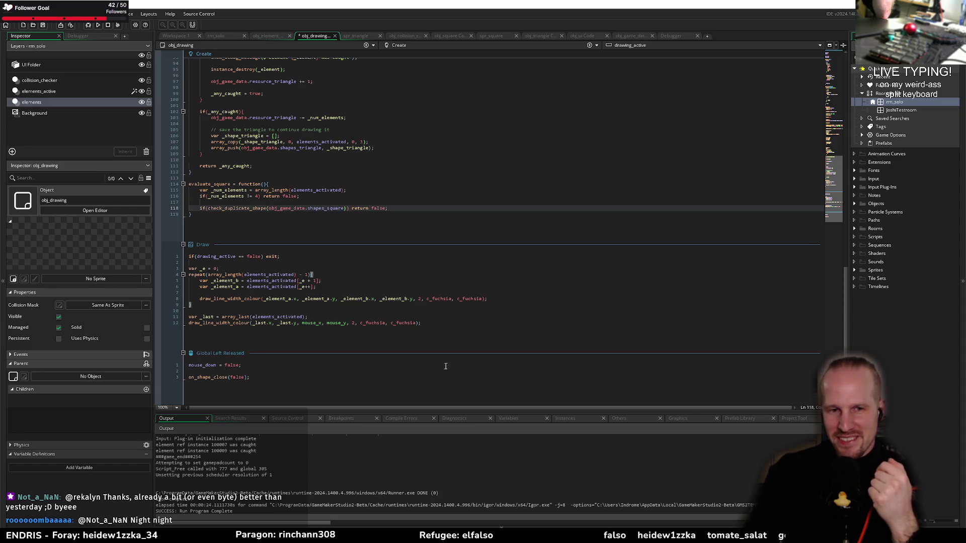
left_click(449, 324)
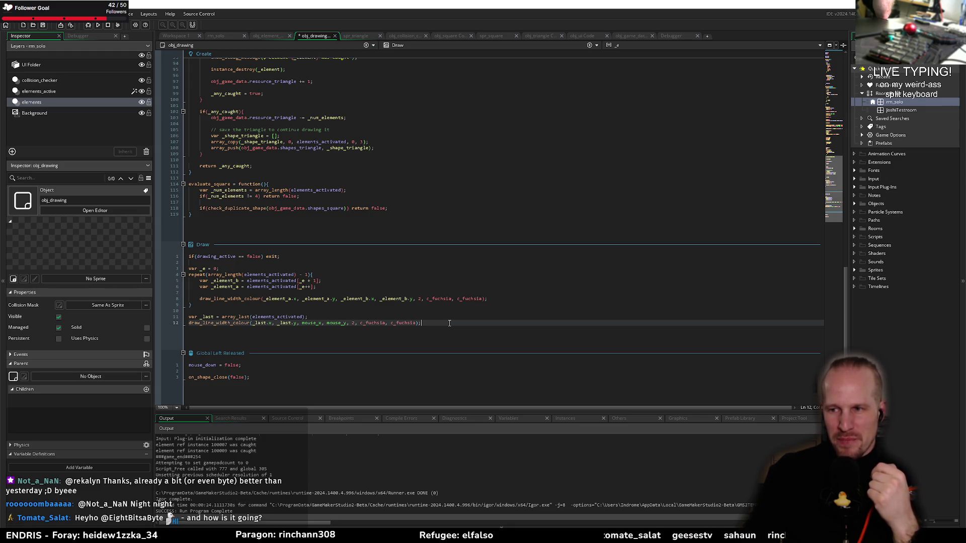
left_click(391, 312)
left_click(397, 305)
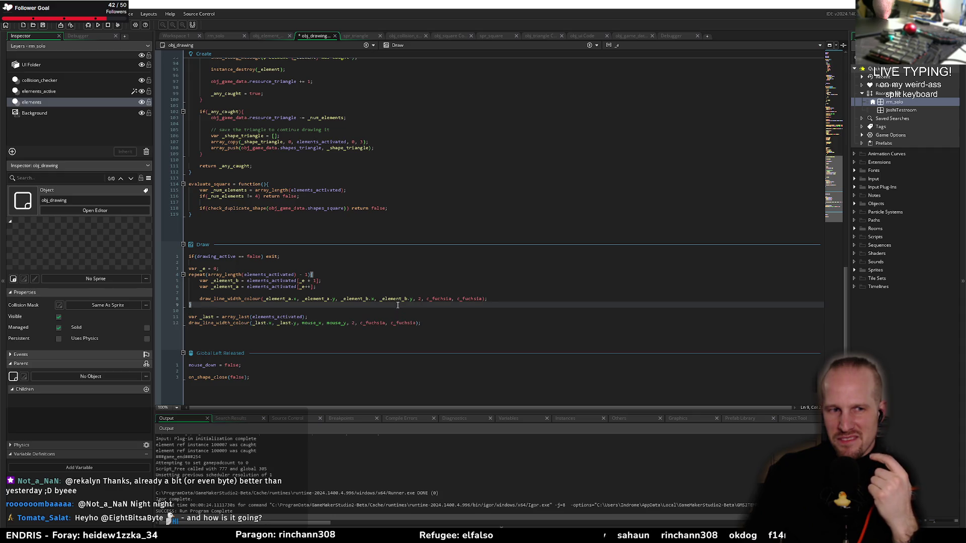
left_click(352, 299)
left_click(333, 294)
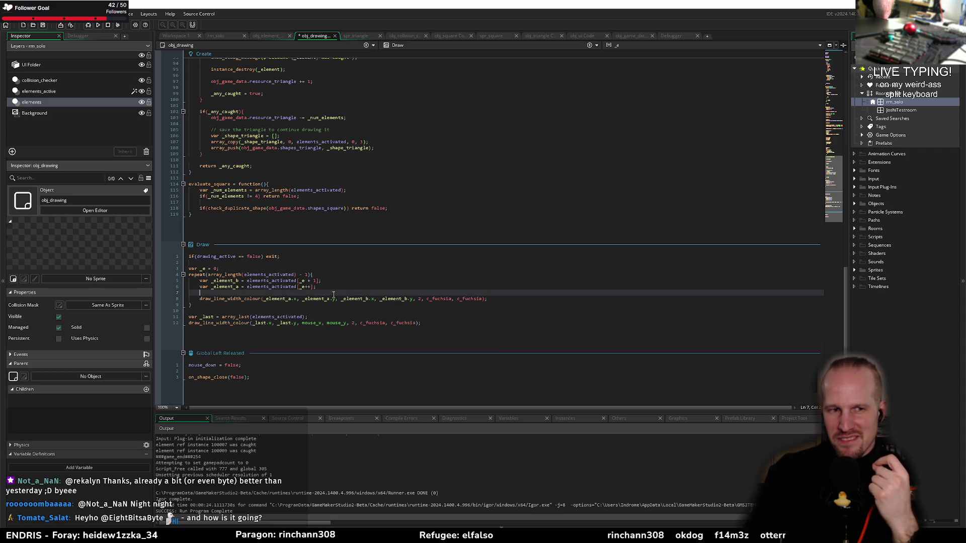
left_click(411, 207)
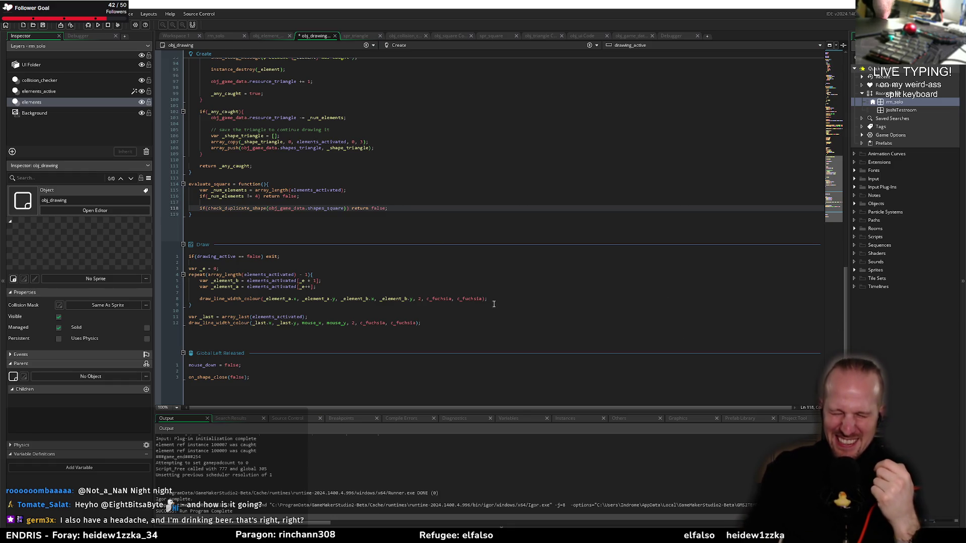
left_click(444, 318)
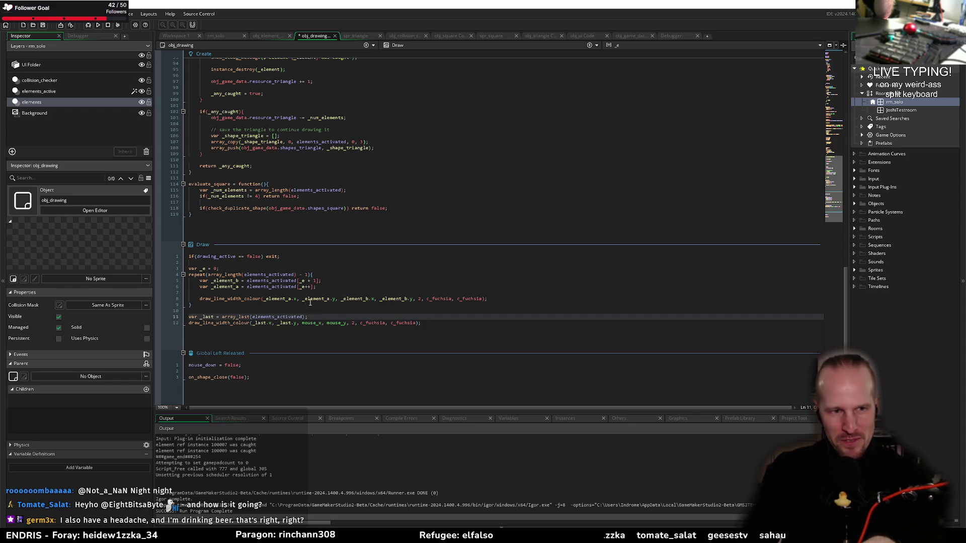
left_click(283, 305)
key("Down")
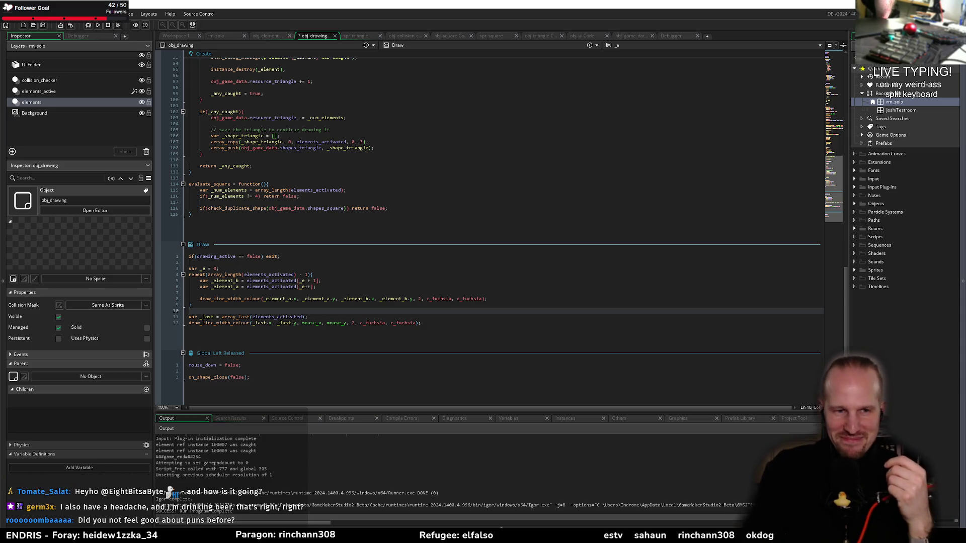
left_click(550, 262)
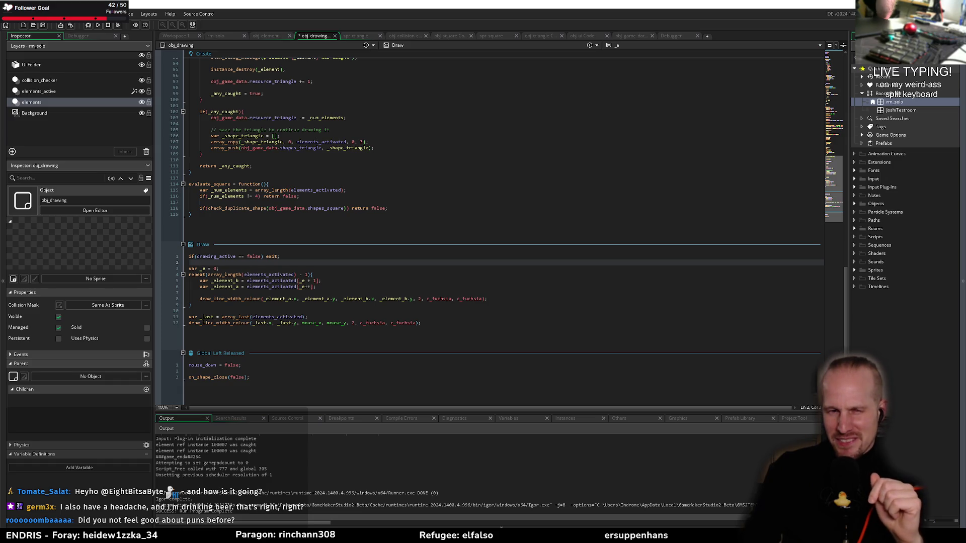
left_click(415, 208)
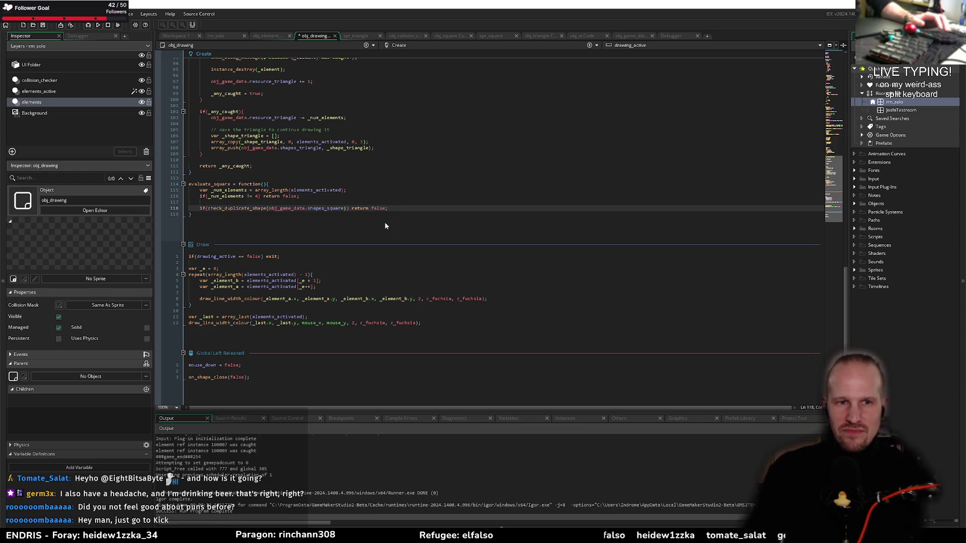
key("Return")
key("Return")
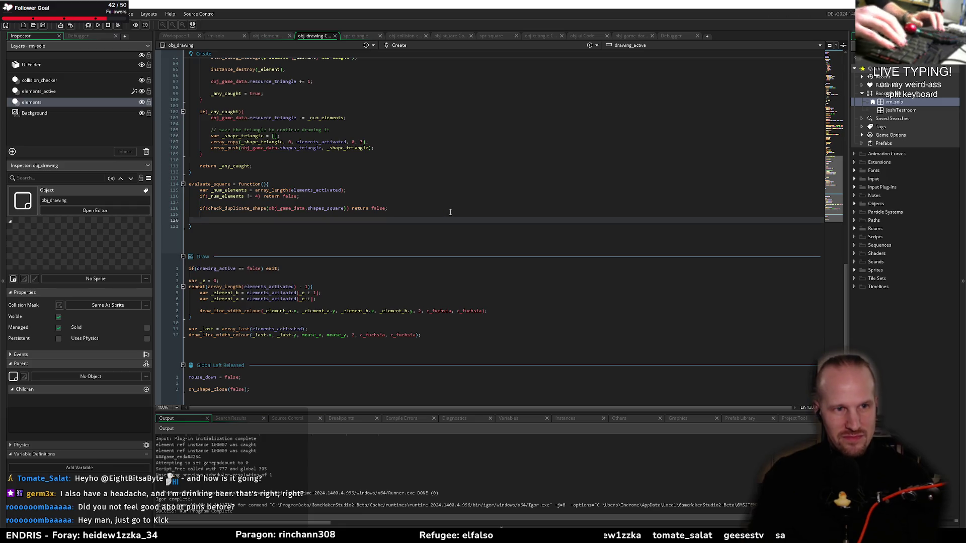
Step: Scroll up to evaluate_triangle and highlight every use of _collisions
scroll(362, 224, "up", 10)
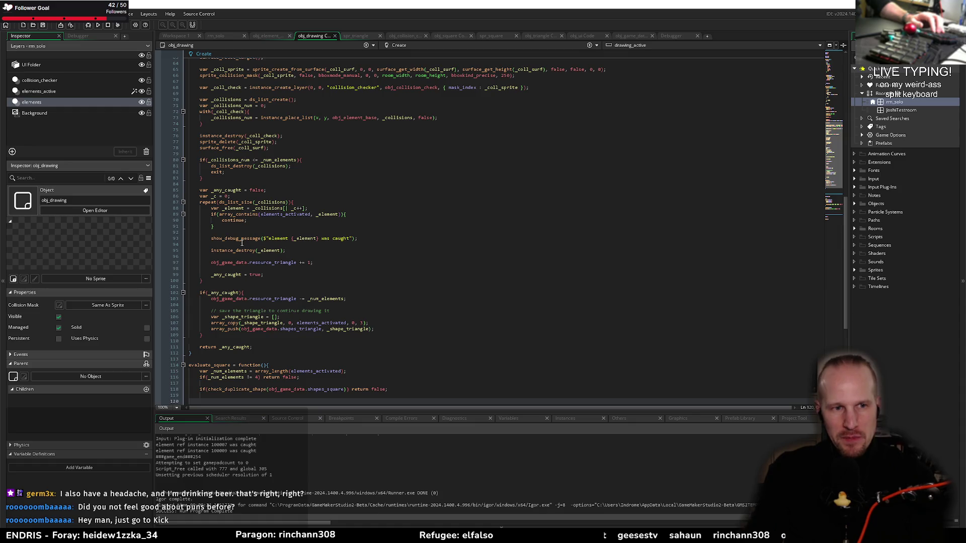
left_click(250, 230)
left_click(249, 182)
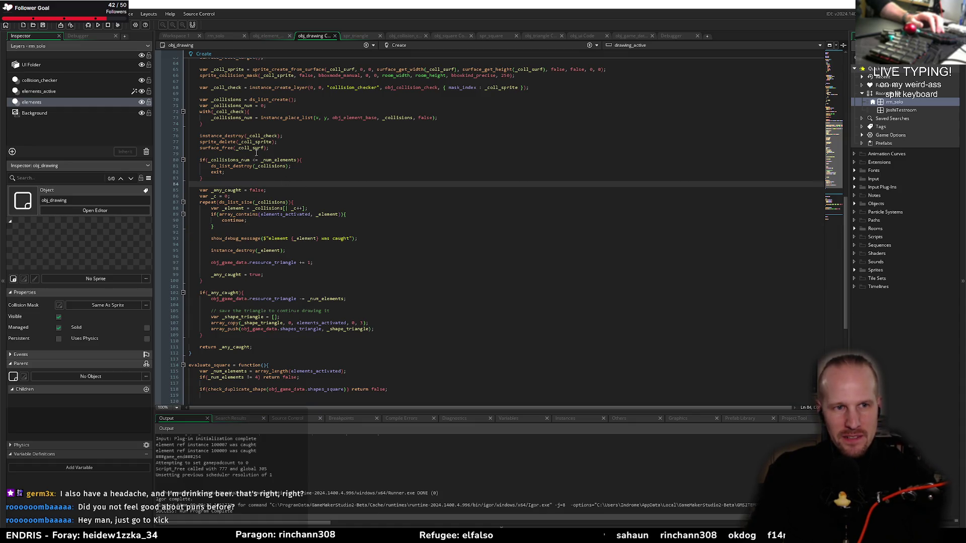
scroll(274, 159, "up", 4)
left_click(235, 136)
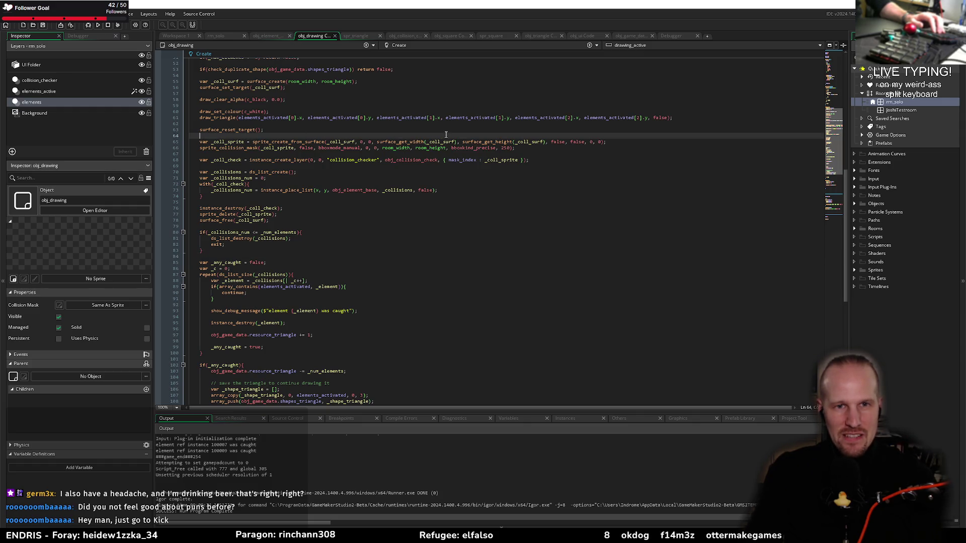
left_click(263, 151)
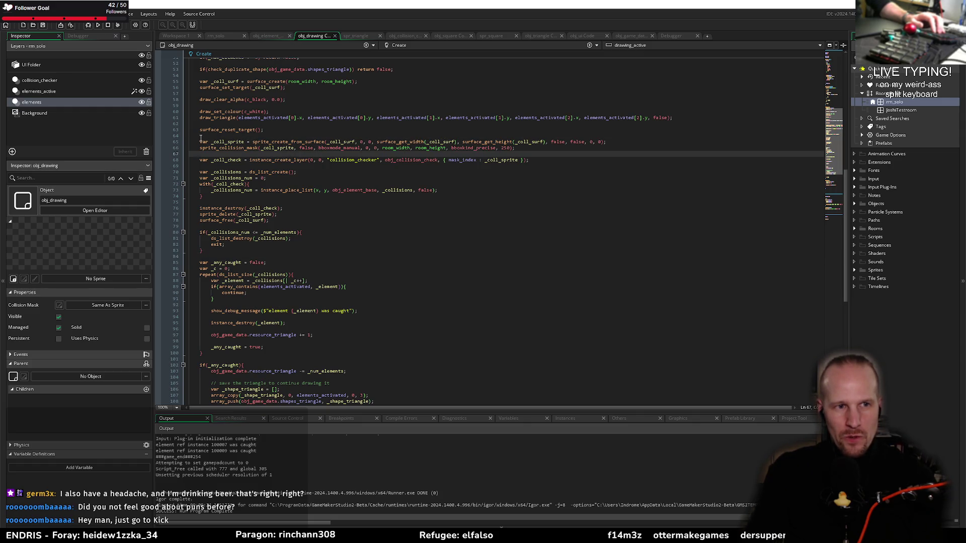
scroll(201, 138, "up", 2)
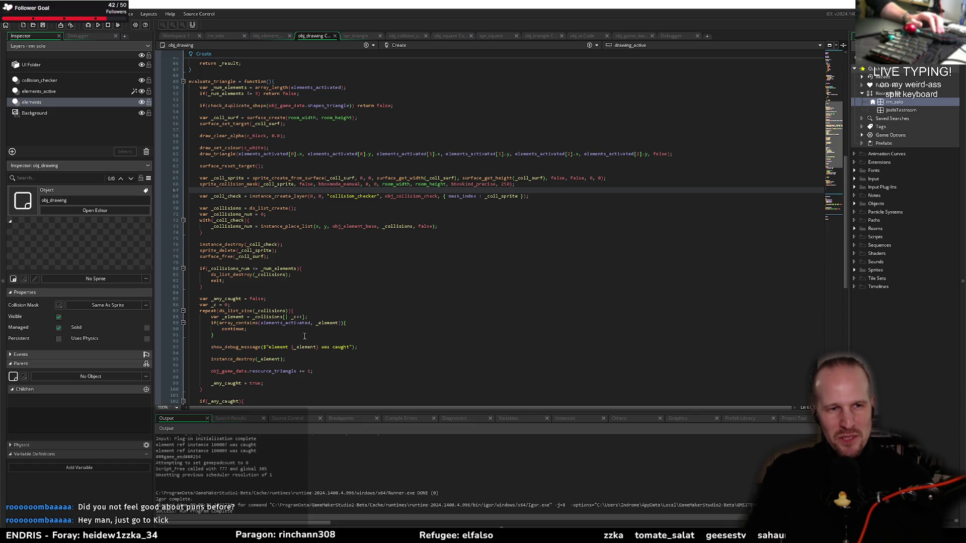
left_click(237, 208)
left_click(243, 201)
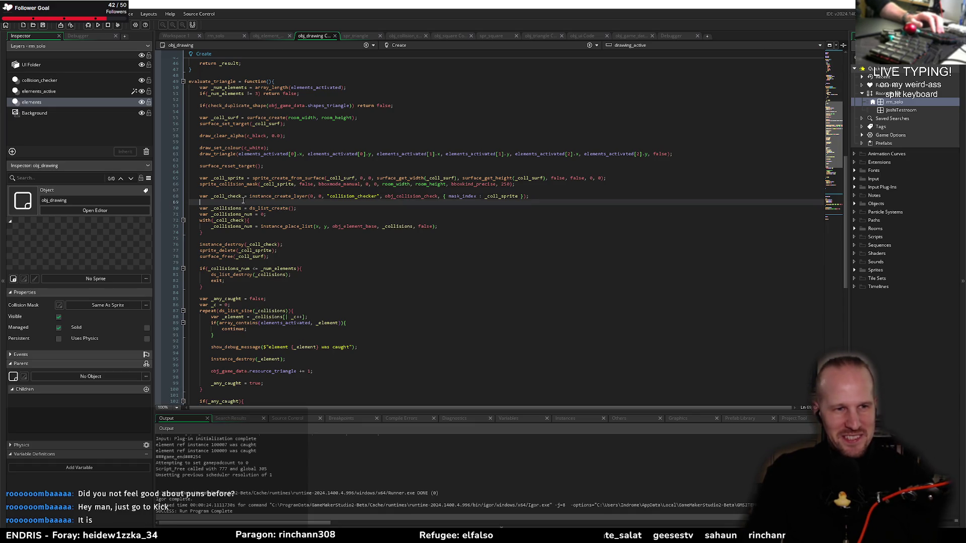
mouse_move(255, 197)
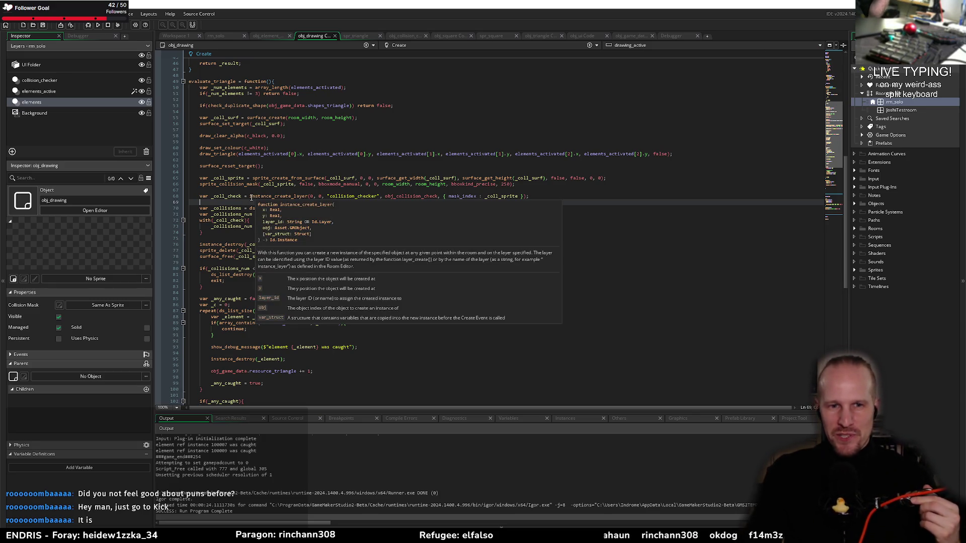
left_click(295, 190)
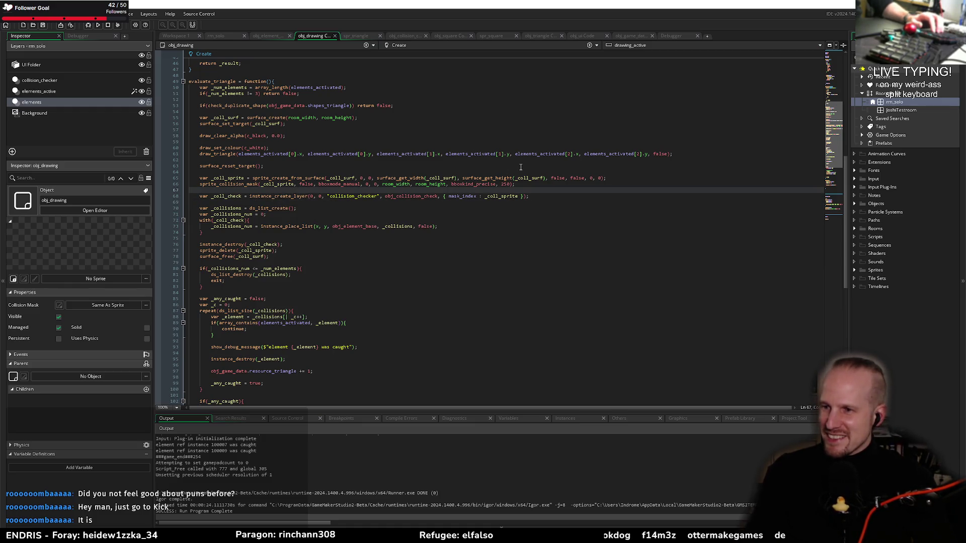
Step: Study evaluate_triangle's surface drawing and instance_place_list collision code on lines 62–101
left_click(342, 165)
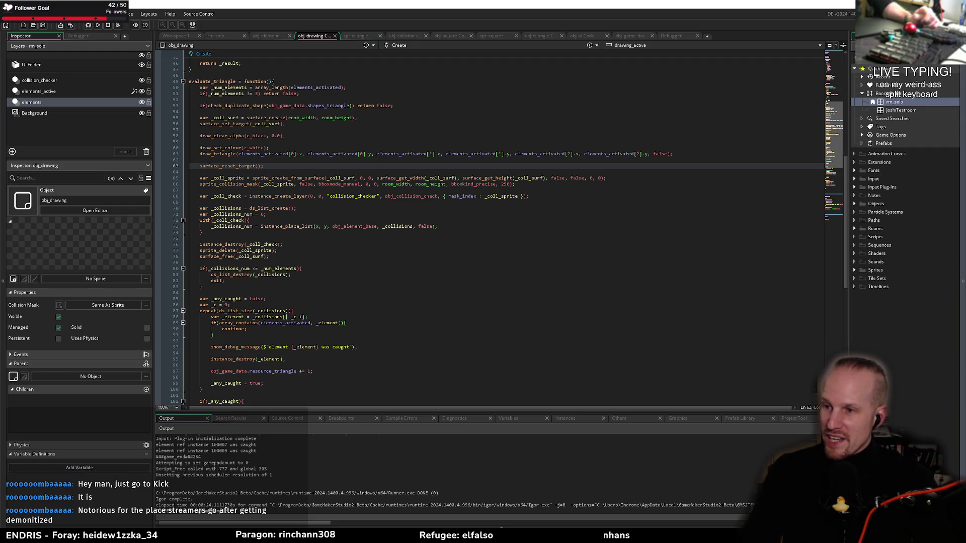
left_click(509, 275)
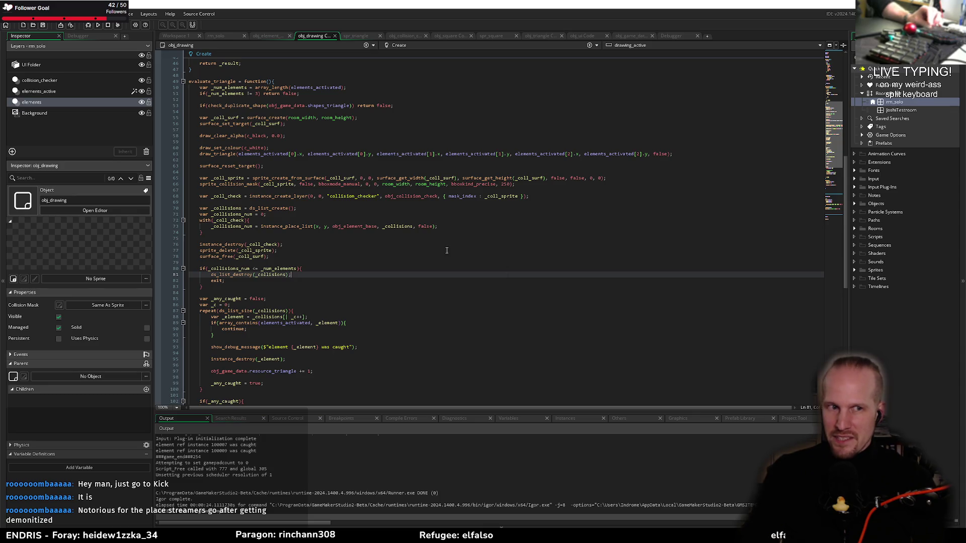
left_click(287, 165)
left_click(285, 160)
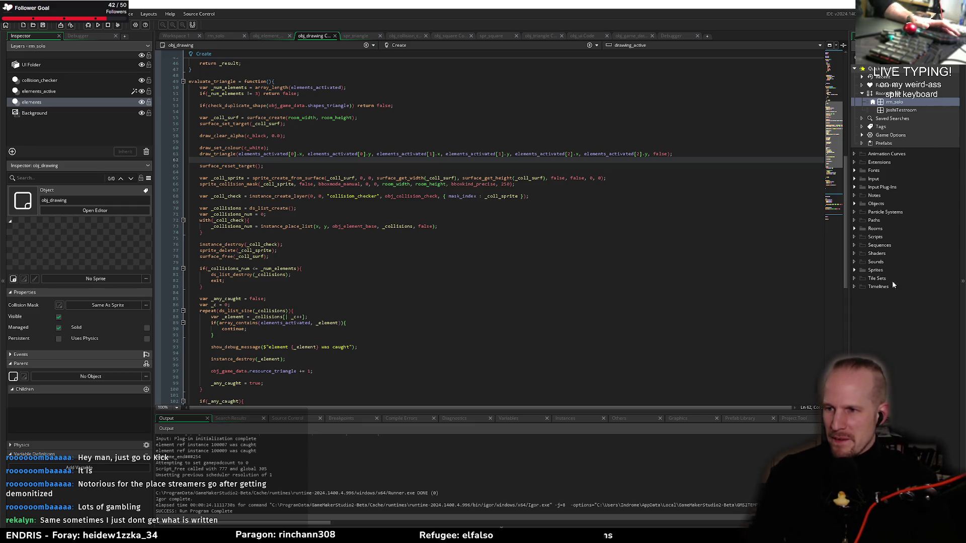
left_click(414, 288)
left_click(368, 270)
left_click(378, 264)
left_click(386, 259)
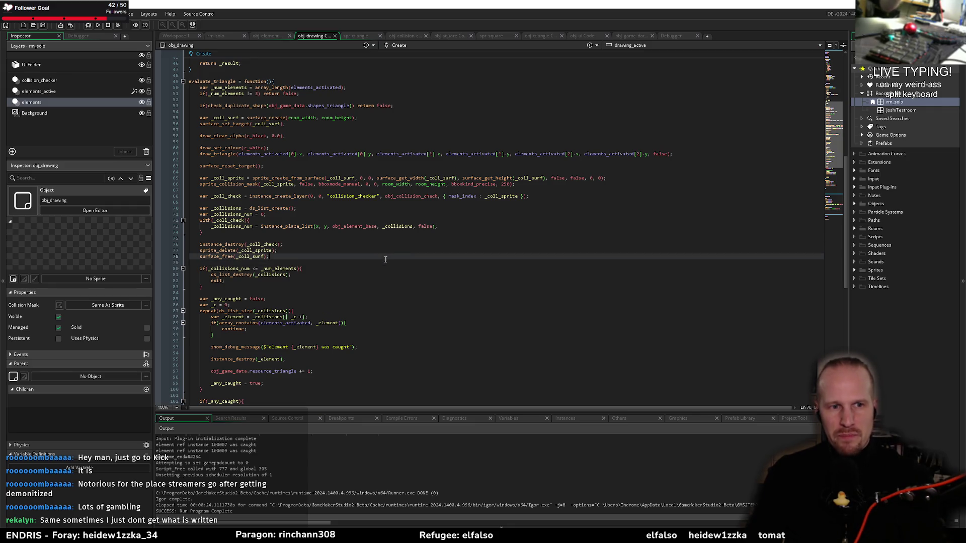
left_click(400, 251)
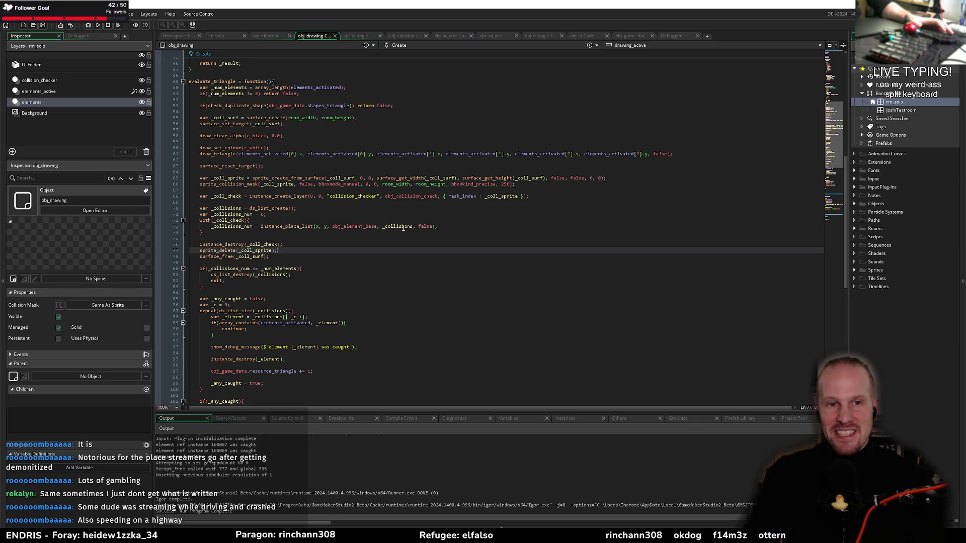
left_click(377, 226)
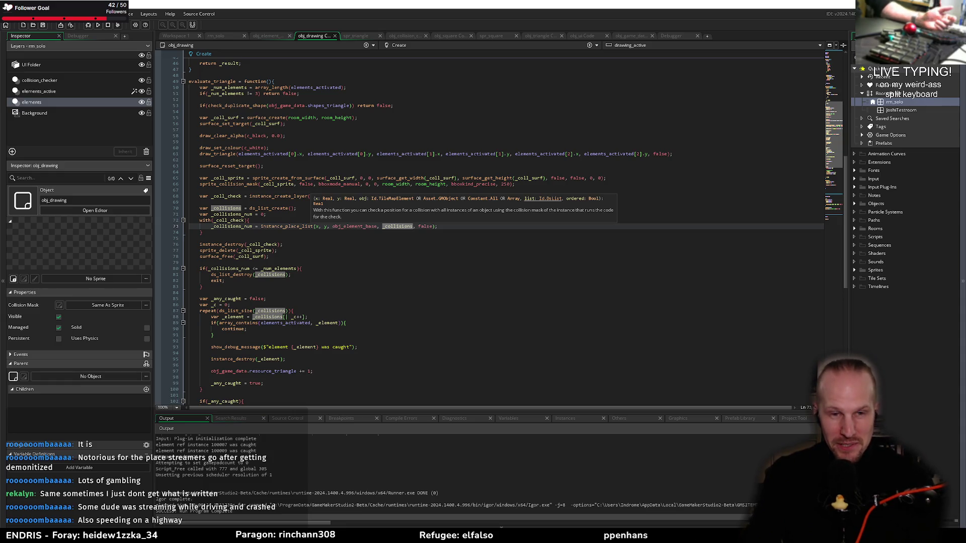
left_click(442, 396)
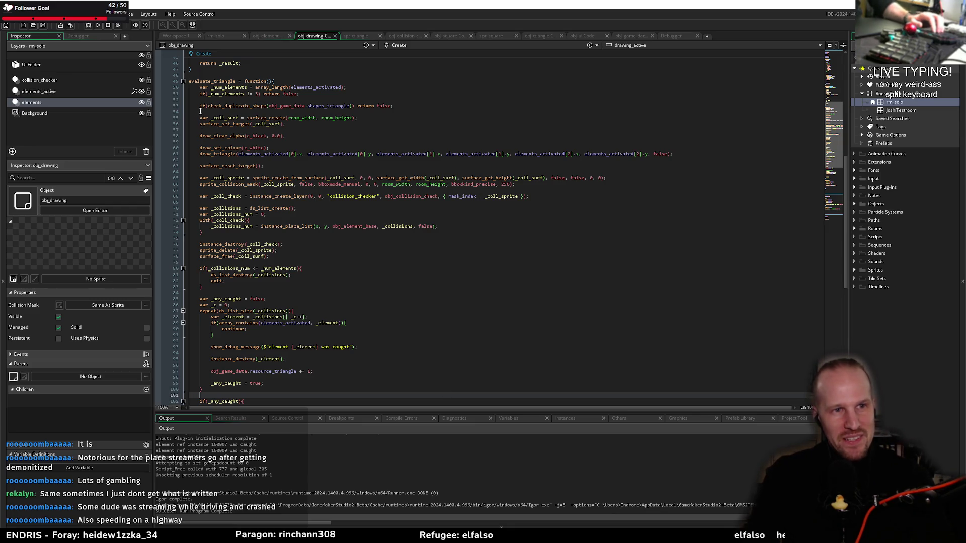
left_click(246, 105)
Step: Copy lines 55–77 of the triangle collision code and paste them into evaluate_square
mouse_move(200, 118)
left_mouse_down()
mouse_move(302, 231)
mouse_move(304, 253)
mouse_move(282, 263)
mouse_move(289, 277)
mouse_move(261, 302)
mouse_move(277, 276)
mouse_move(302, 295)
mouse_move(306, 284)
left_mouse_up()
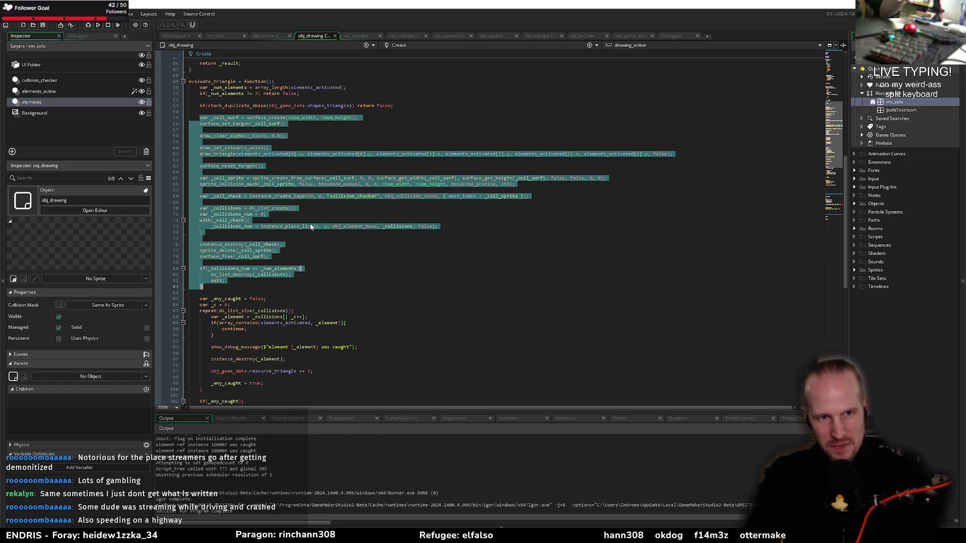
scroll(288, 341, "down", 6)
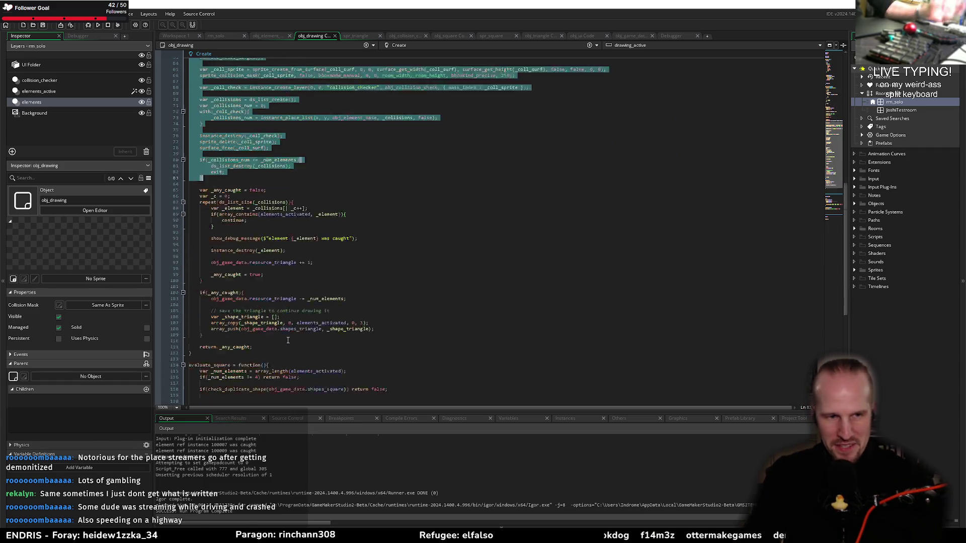
scroll(288, 341, "down", 10)
key("Return")
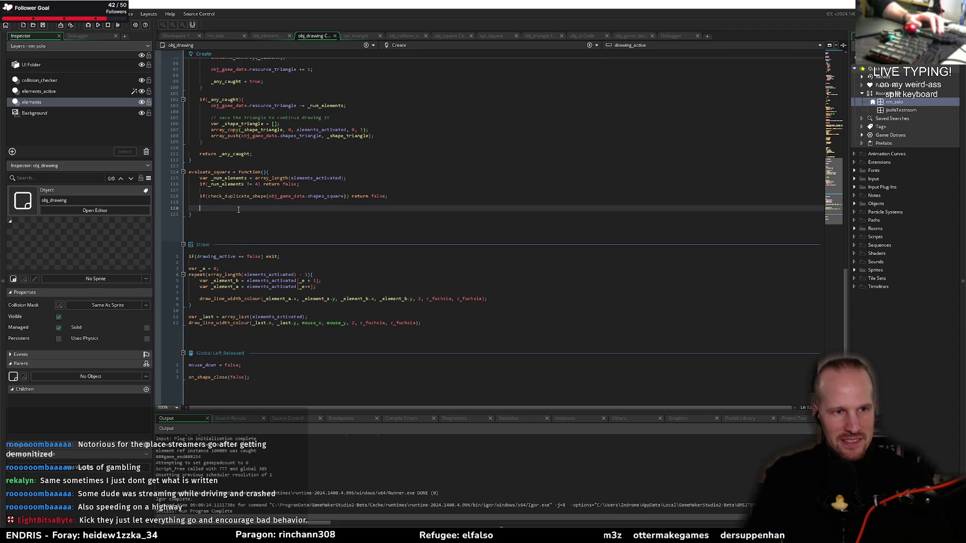
key("ctrl+v")
left_click(680, 246)
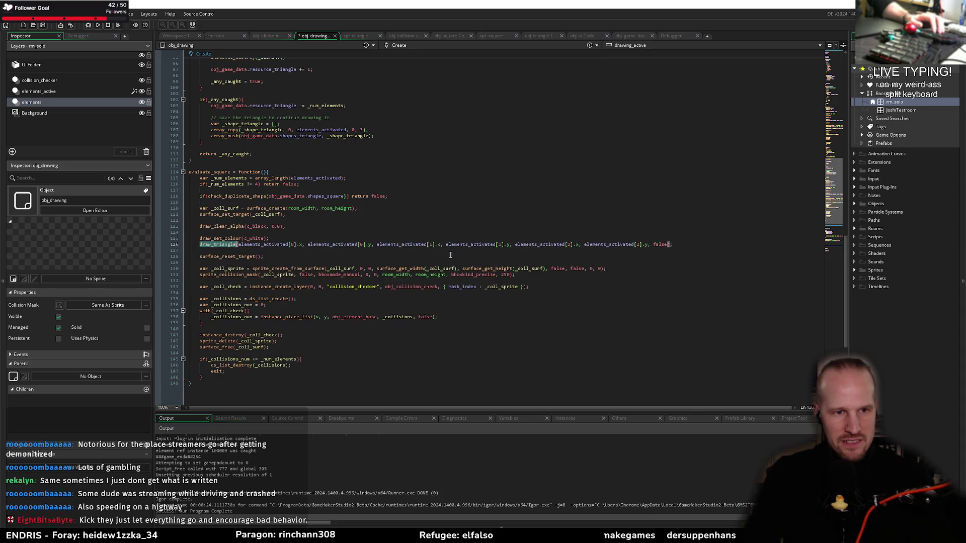
Step: Above the draw_triangle call, try typing draw_square and browse the draw function suggestions
key("End")
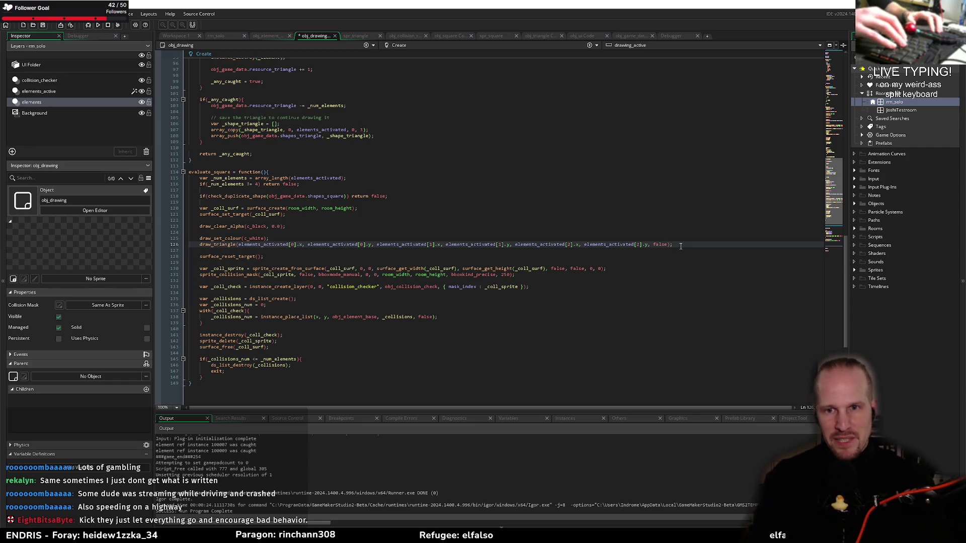
key("Home")
key("Return")
key("Up")
type("draw")
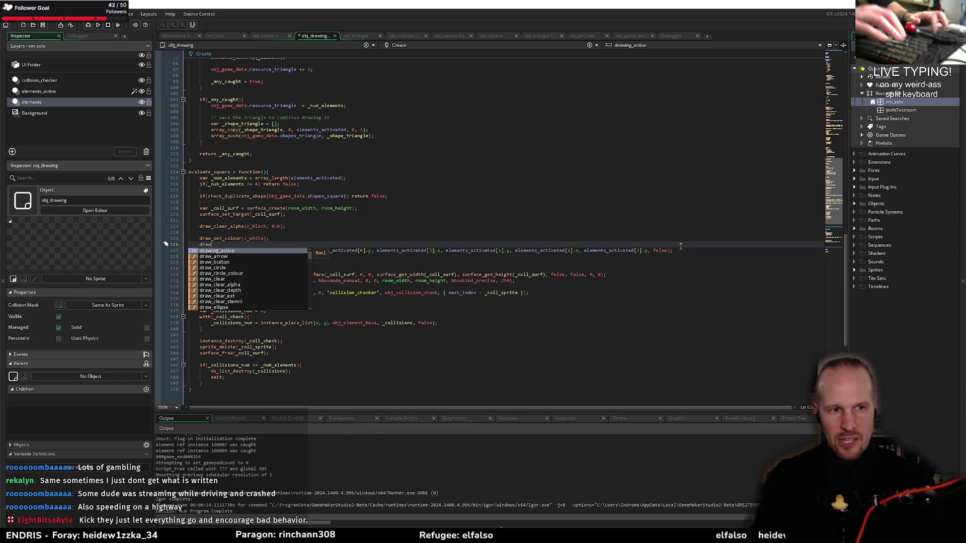
type("_squar")
key("BackSpace")
key("BackSpace")
key("BackSpace")
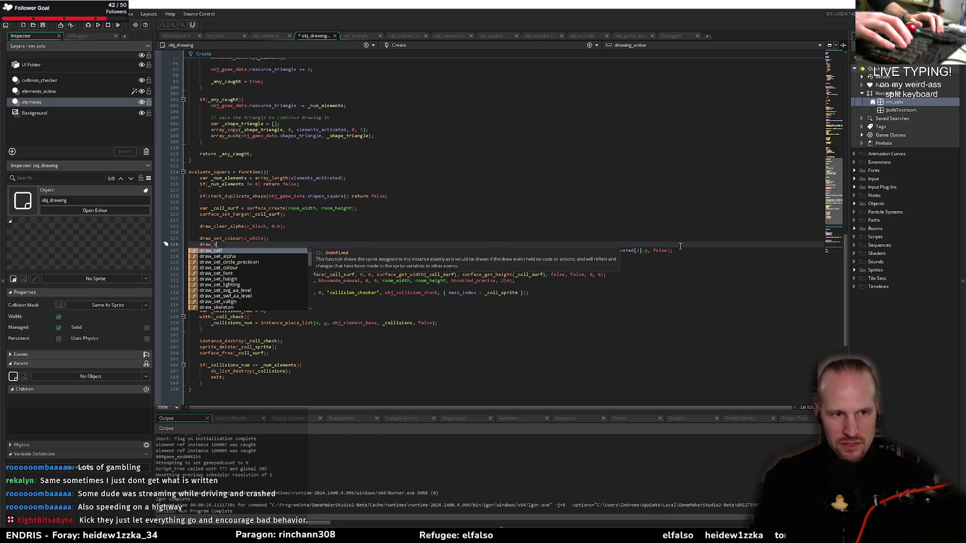
key("Down")
key("Down")
key("Down")
key("Down")
key("Down")
key("Down")
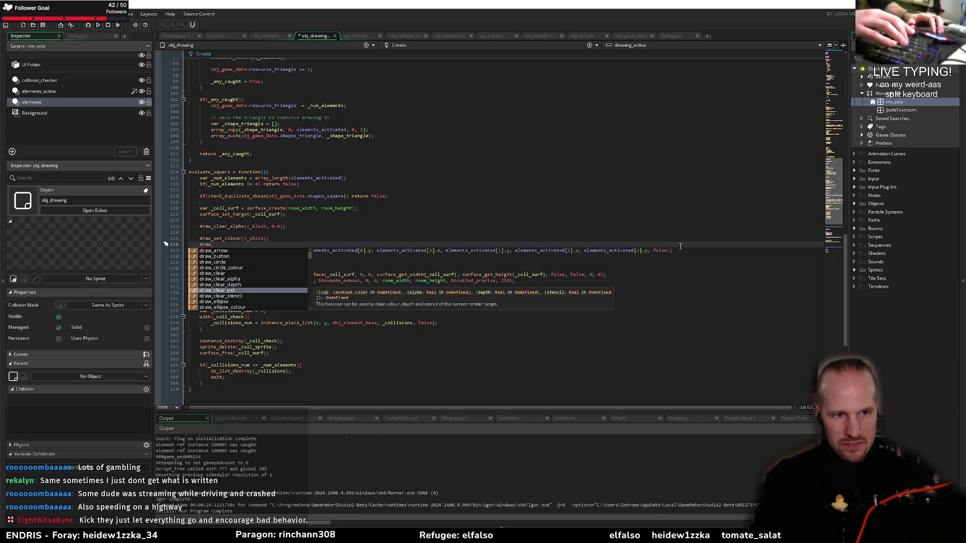
key("Down")
key("Down")
key("Down")
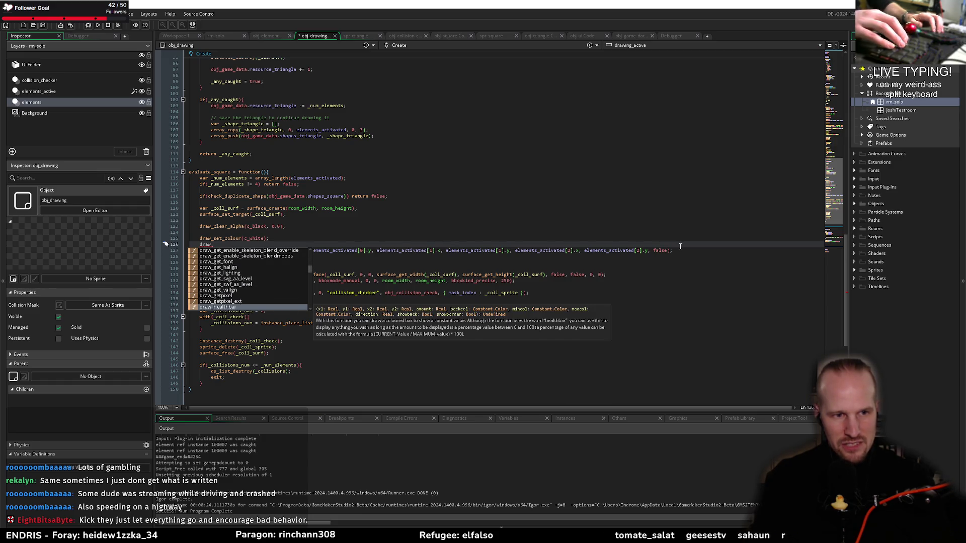
Step: Try draw_tr and draw_rec instead, erase the attempt, and bring the Paint sketch forward
type("tr")
key("BackSpace")
key("BackSpace")
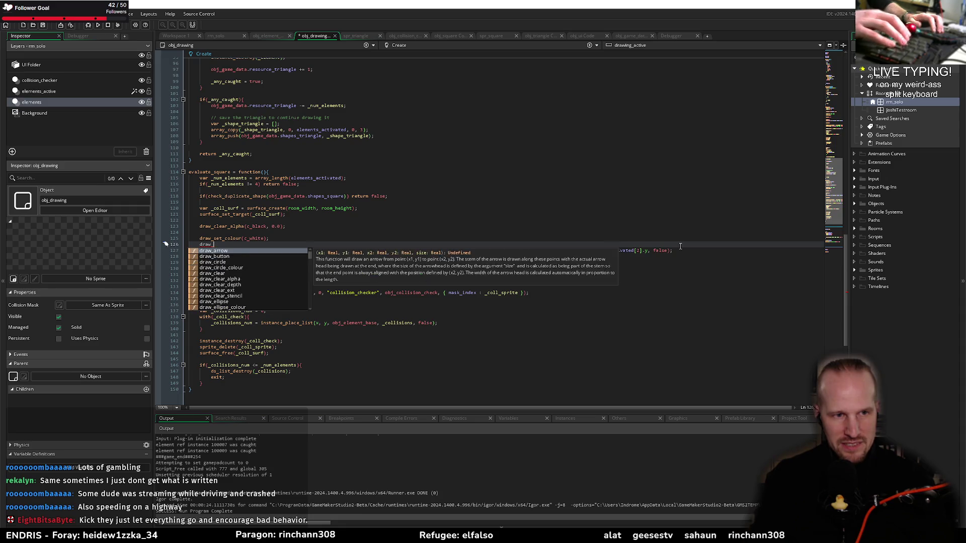
type("rect")
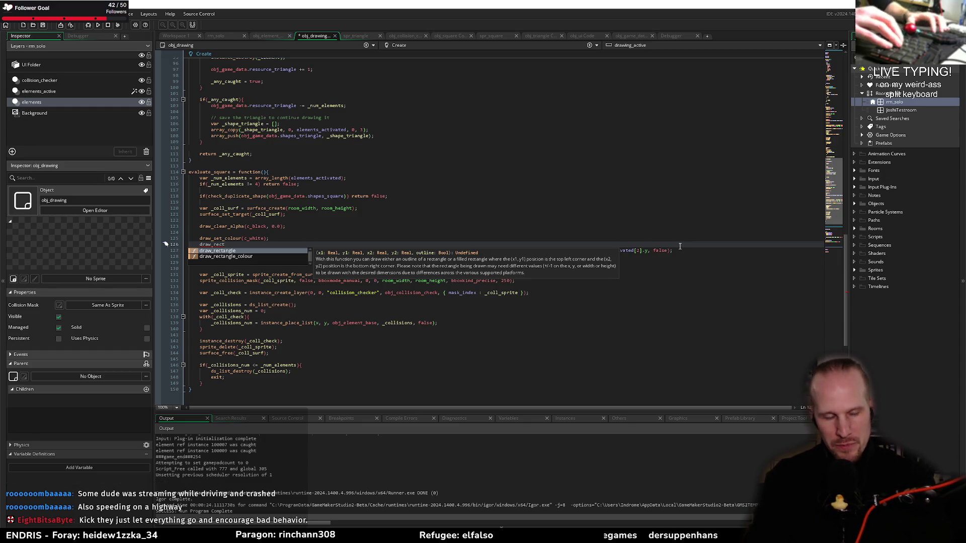
key("ctrl+BackSpace")
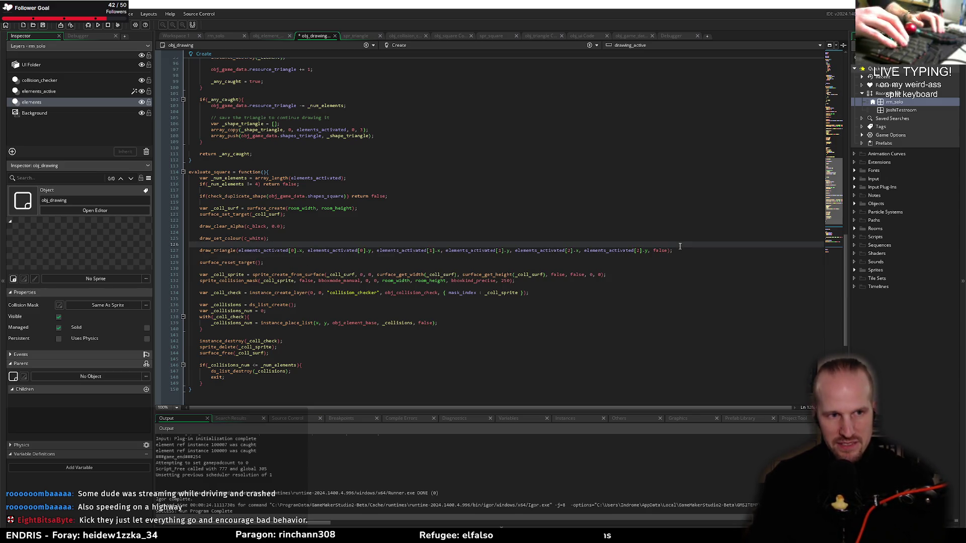
key("Delete")
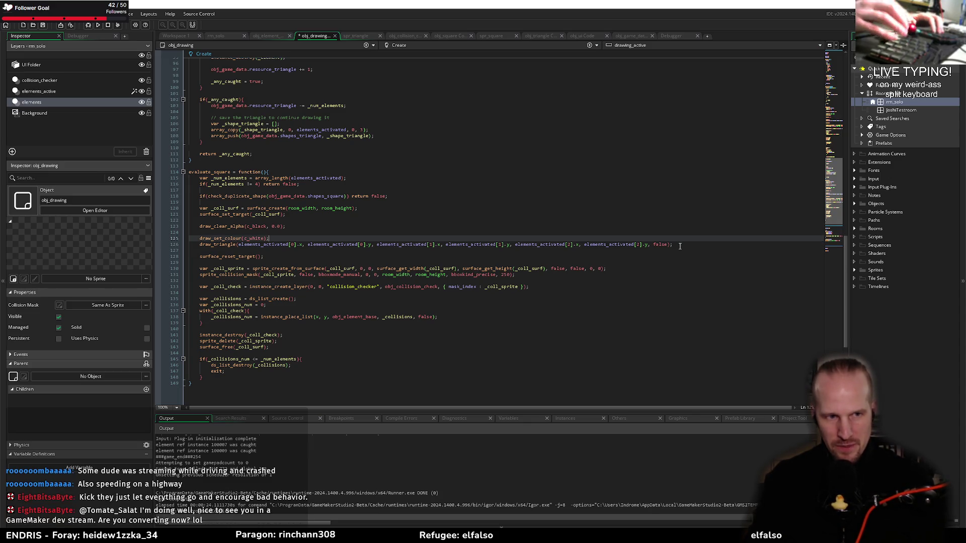
key("ctrl+Right")
key("ctrl+Right")
key("ctrl+Right")
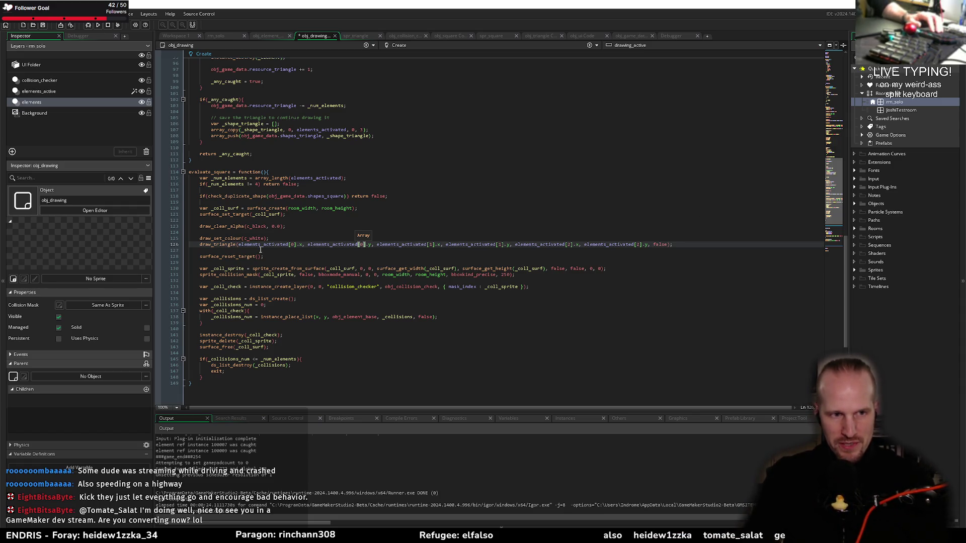
key("alt+Tab")
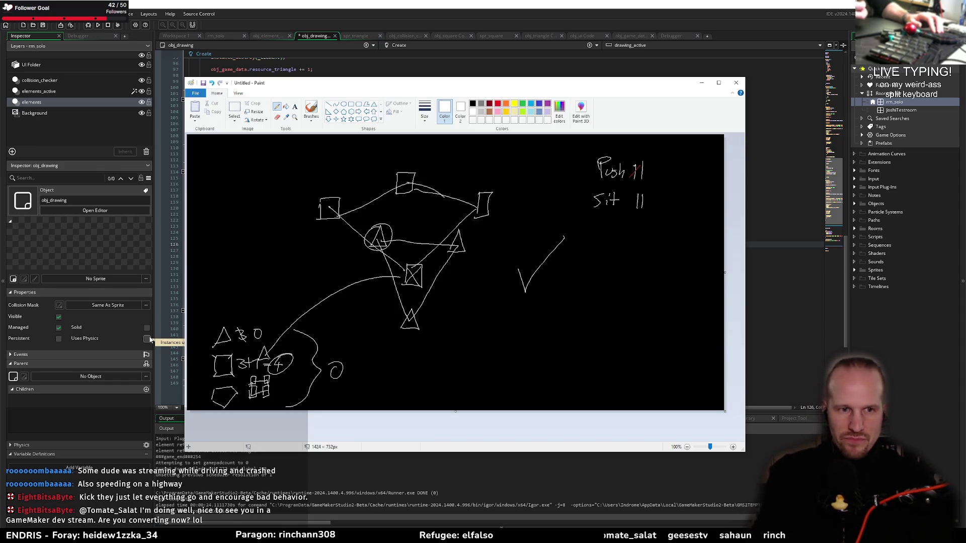
Step: Draw the white corner squares and connecting lines of the diamond, undoing stray red strokes
mouse_move(578, 301)
left_mouse_down()
mouse_move(567, 317)
mouse_move(624, 302)
left_mouse_up()
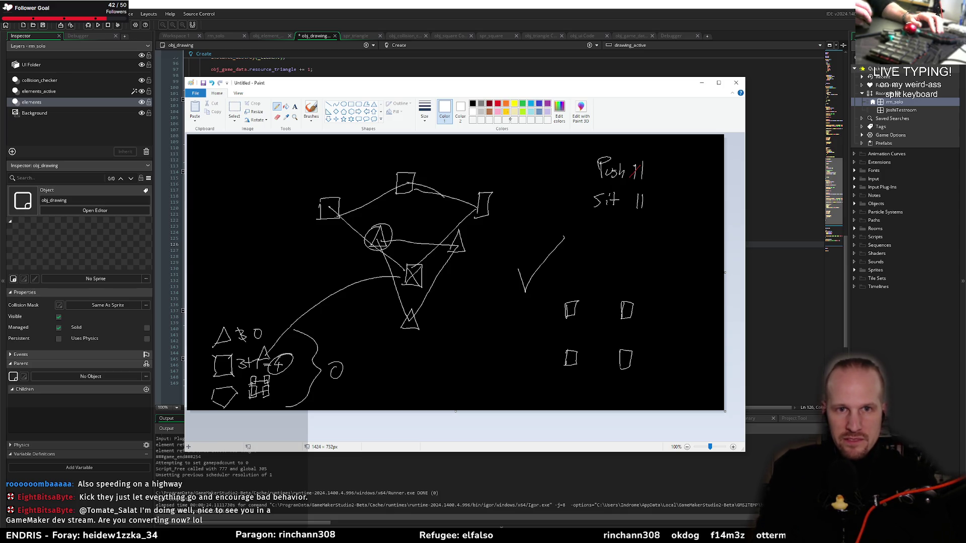
mouse_move(583, 310)
left_mouse_down()
mouse_move(624, 311)
mouse_move(579, 311)
left_mouse_up()
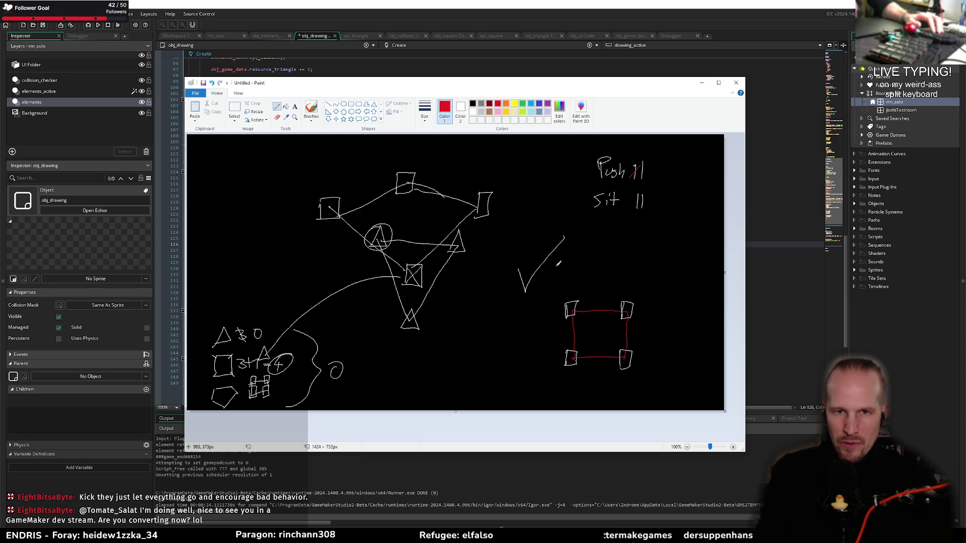
mouse_move(577, 332)
left_mouse_down()
mouse_move(606, 317)
mouse_move(617, 328)
left_mouse_up()
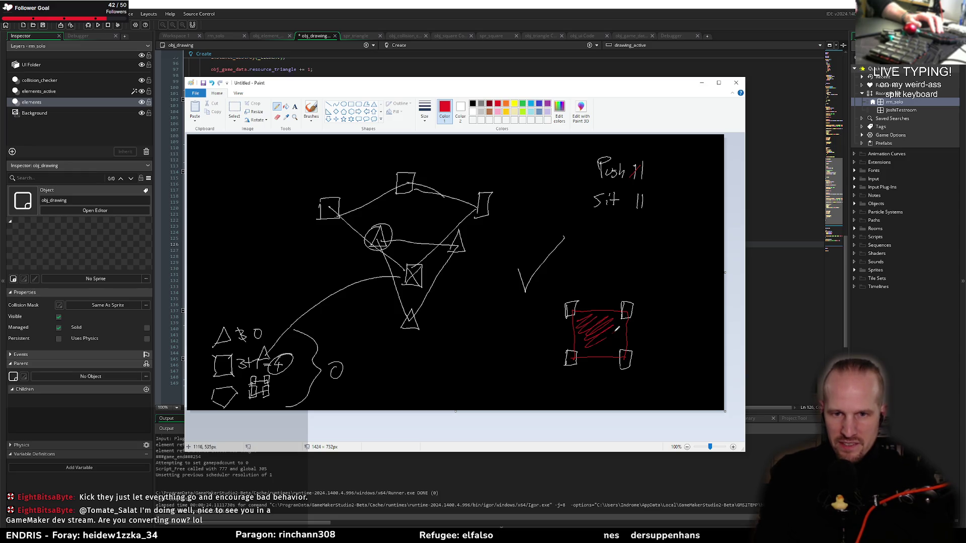
key("ctrl+z")
left_click(531, 103)
key("ctrl+z")
key("ctrl+z")
key("ctrl+z")
key("ctrl+z")
key("ctrl+z")
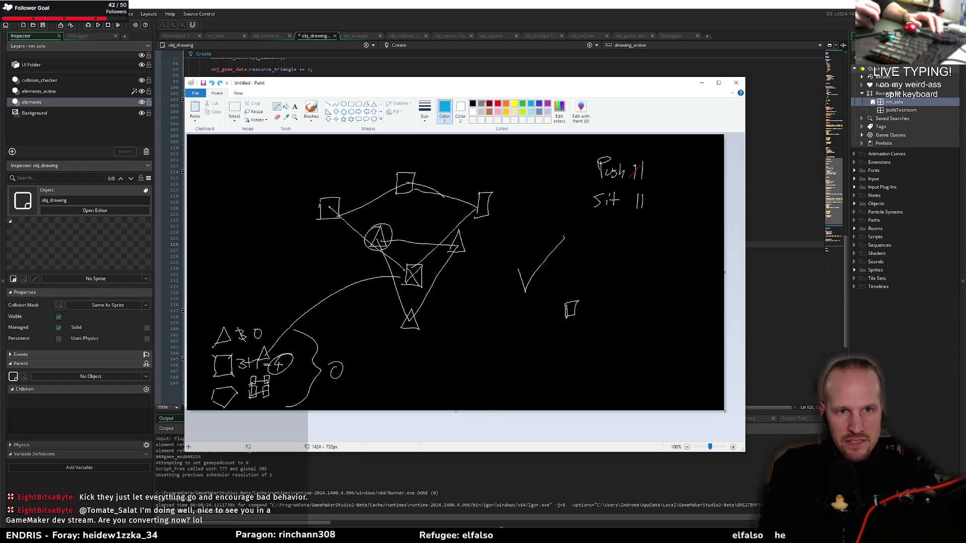
left_click(473, 112)
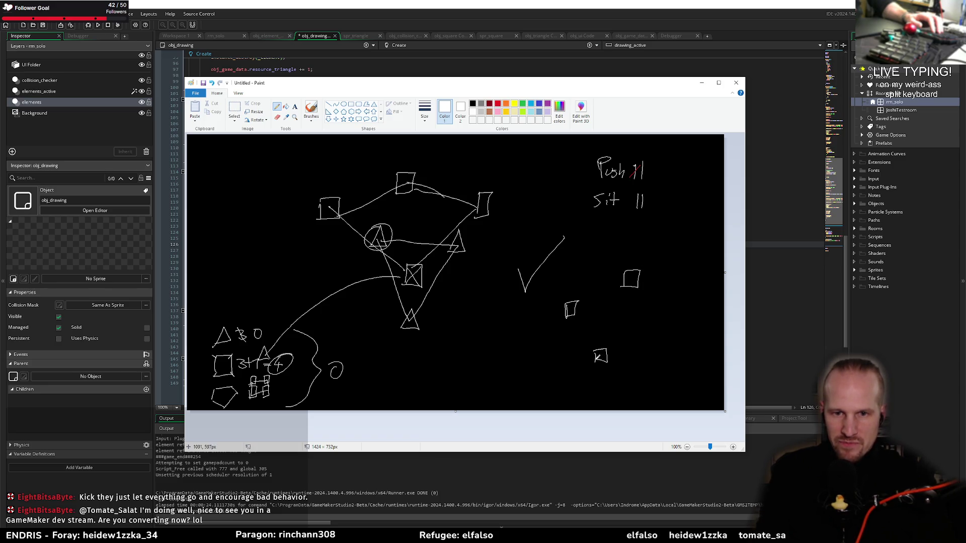
left_click_drag(677, 326, 664, 328)
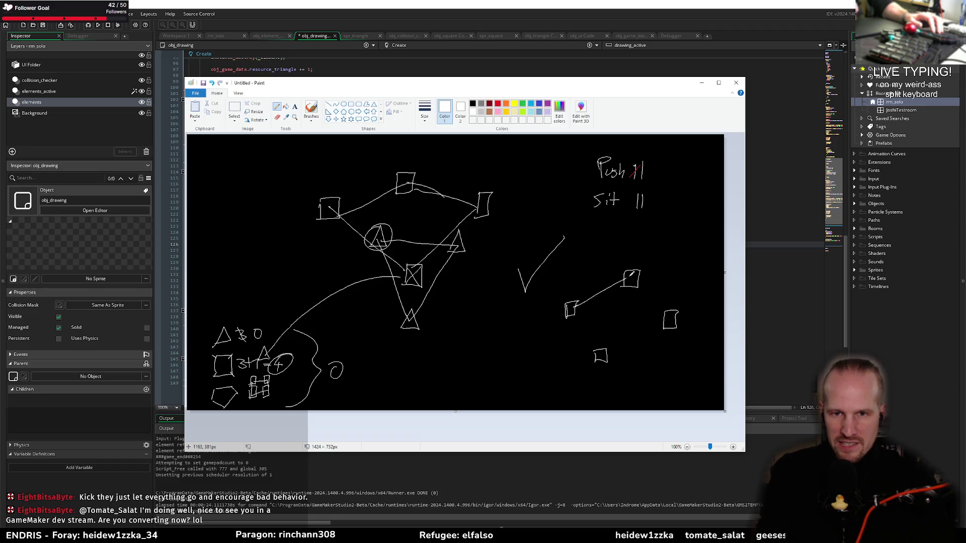
left_click_drag(570, 318, 601, 356)
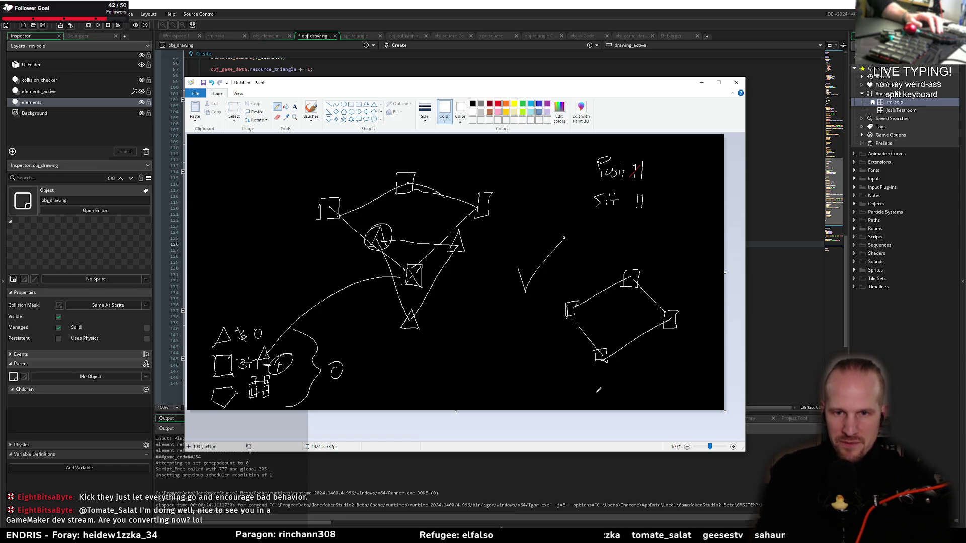
left_click(498, 103)
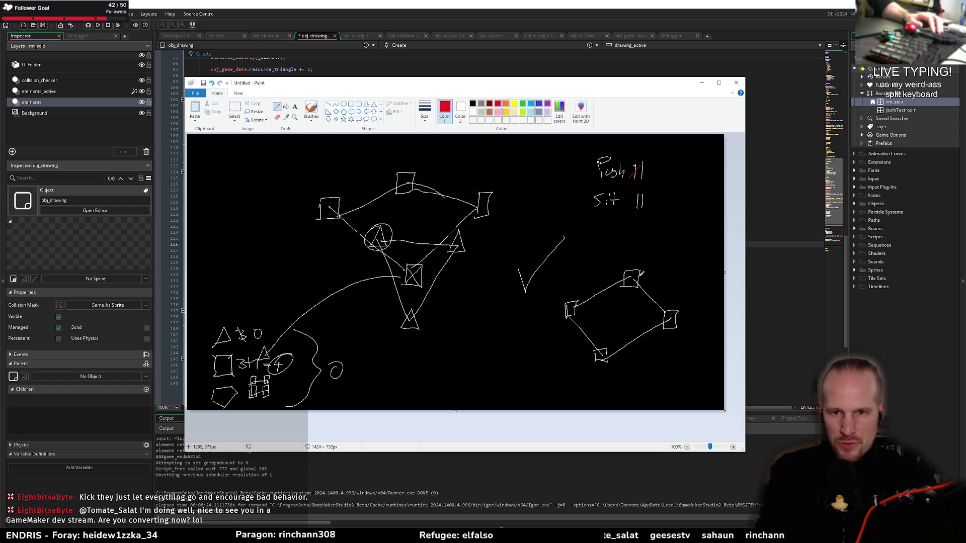
left_click_drag(615, 333, 605, 354)
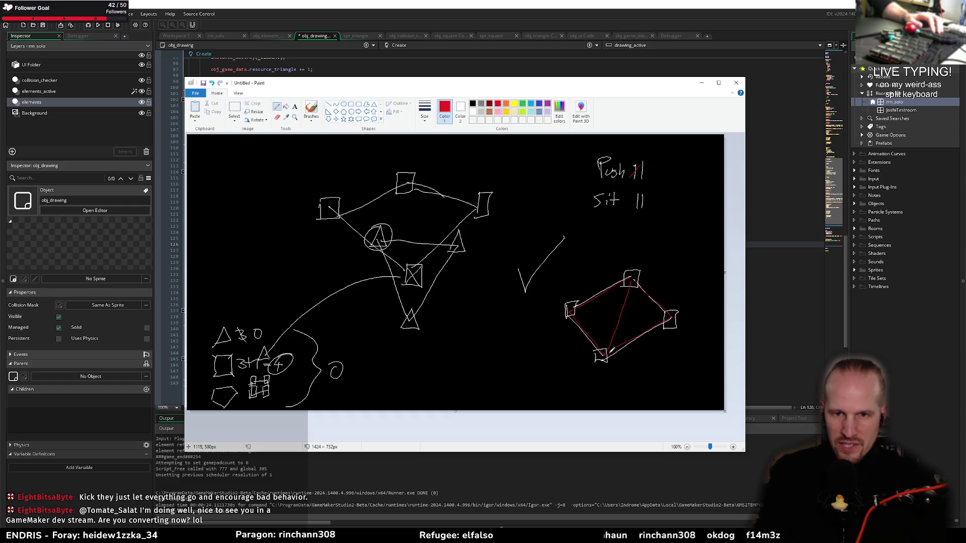
key("ctrl+z")
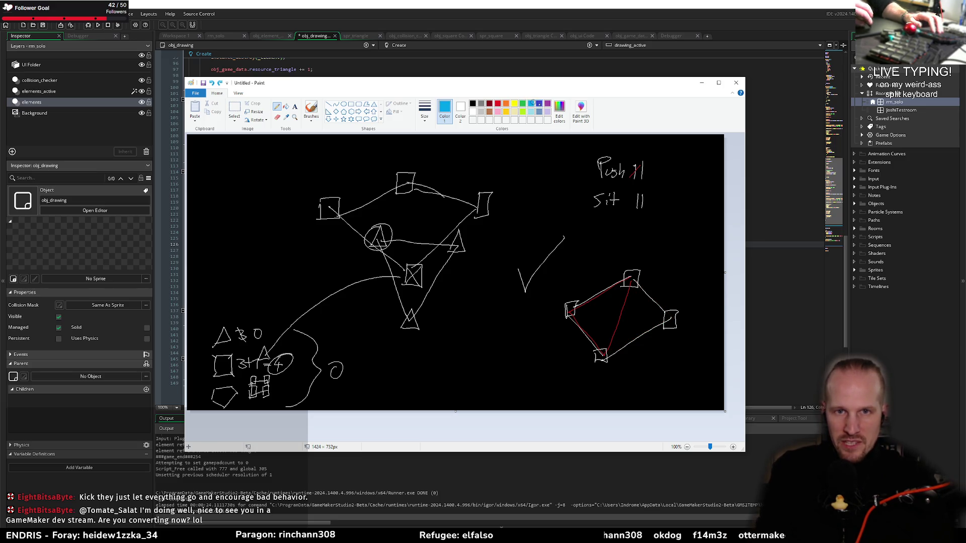
Step: Outline and label triangle B in blue, and label triangle A in red
mouse_move(669, 314)
left_mouse_down()
mouse_move(610, 351)
mouse_move(630, 291)
left_mouse_up()
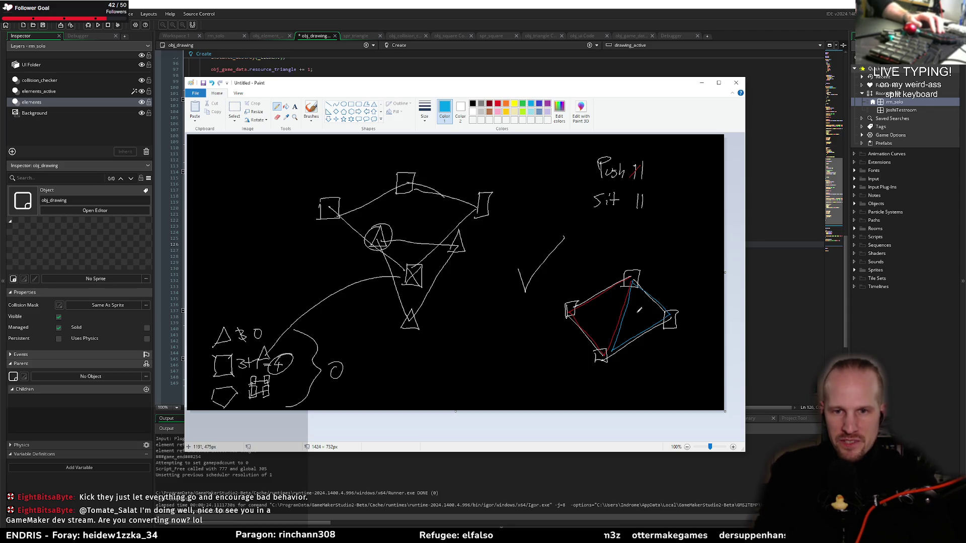
left_click_drag(642, 308, 636, 319)
left_click(498, 105)
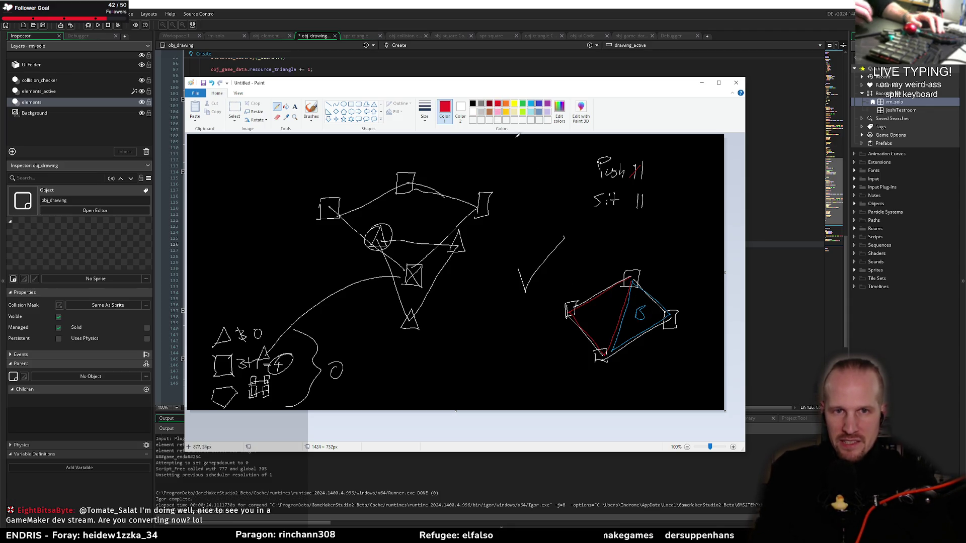
left_click_drag(589, 322, 595, 320)
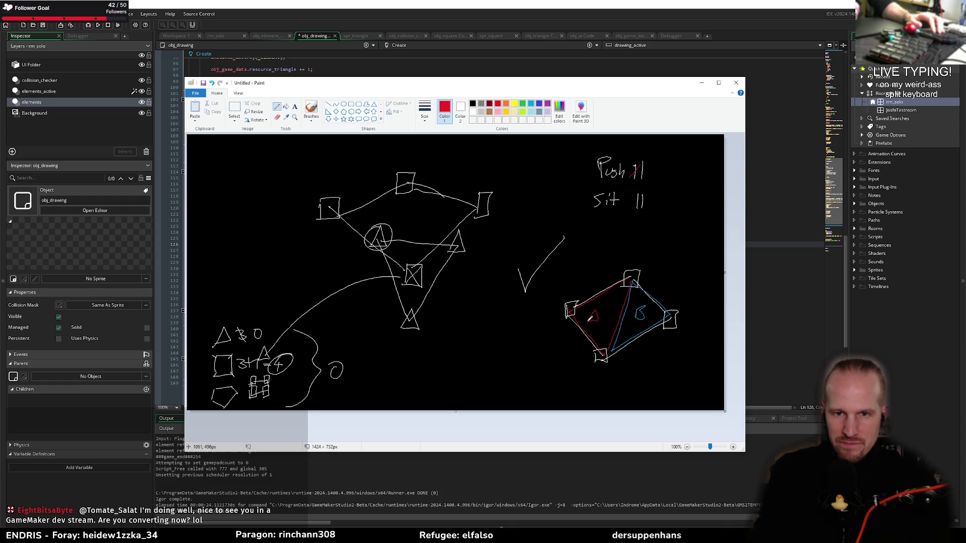
left_click(473, 111)
Step: Number the diamond's corners 0 to 3 in white and begin new squares below
left_click_drag(576, 294, 562, 294)
left_click_drag(625, 258, 635, 266)
left_click_drag(675, 301, 682, 306)
left_click_drag(612, 363, 609, 373)
mouse_move(454, 351)
left_mouse_down()
mouse_move(469, 334)
mouse_move(497, 344)
mouse_move(472, 380)
mouse_move(456, 367)
mouse_move(492, 380)
left_mouse_up()
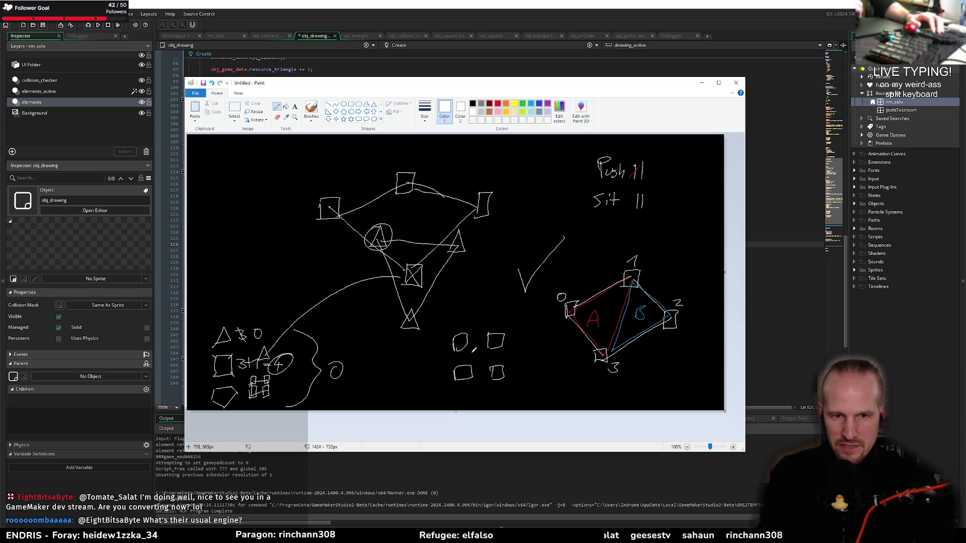
Step: Draw an X with a centre circle through the small squares; try and undo red/blue diamond lines
mouse_move(461, 342)
left_mouse_down()
mouse_move(496, 373)
mouse_move(463, 373)
mouse_move(466, 343)
mouse_move(475, 363)
left_mouse_up()
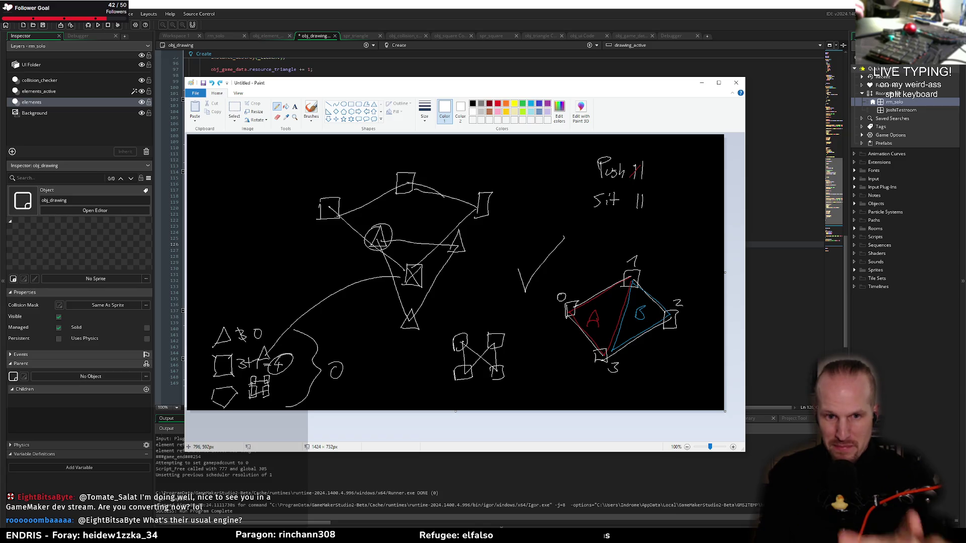
left_click_drag(481, 356, 478, 358)
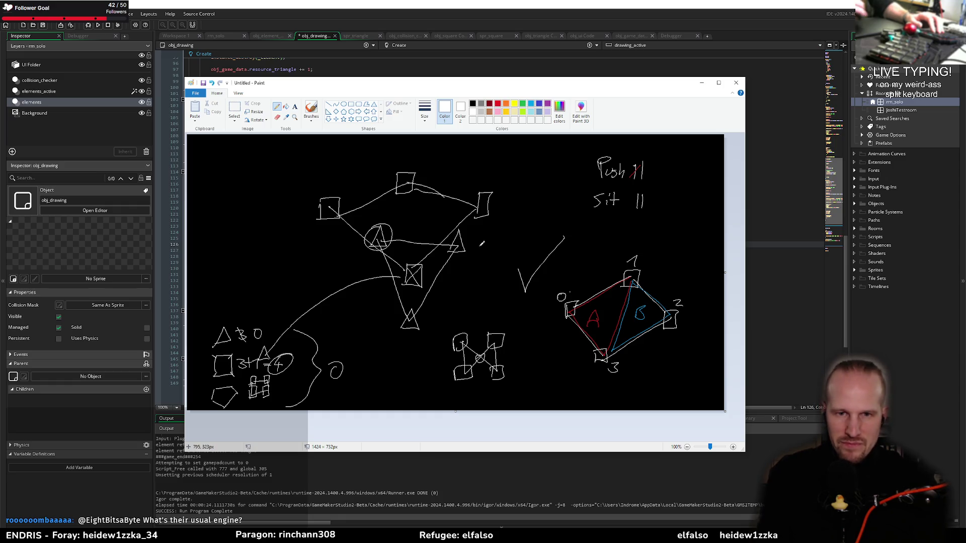
left_click(498, 103)
left_click_drag(573, 313, 667, 317)
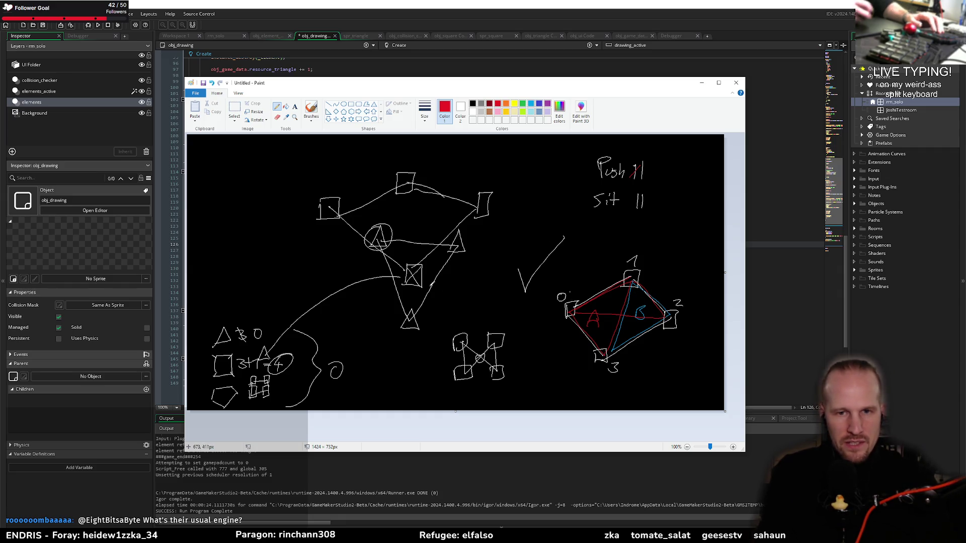
left_click(531, 103)
mouse_move(570, 314)
left_mouse_down()
mouse_move(638, 316)
mouse_move(574, 317)
left_mouse_up()
key("ctrl+z")
key("ctrl+z")
key("ctrl+z")
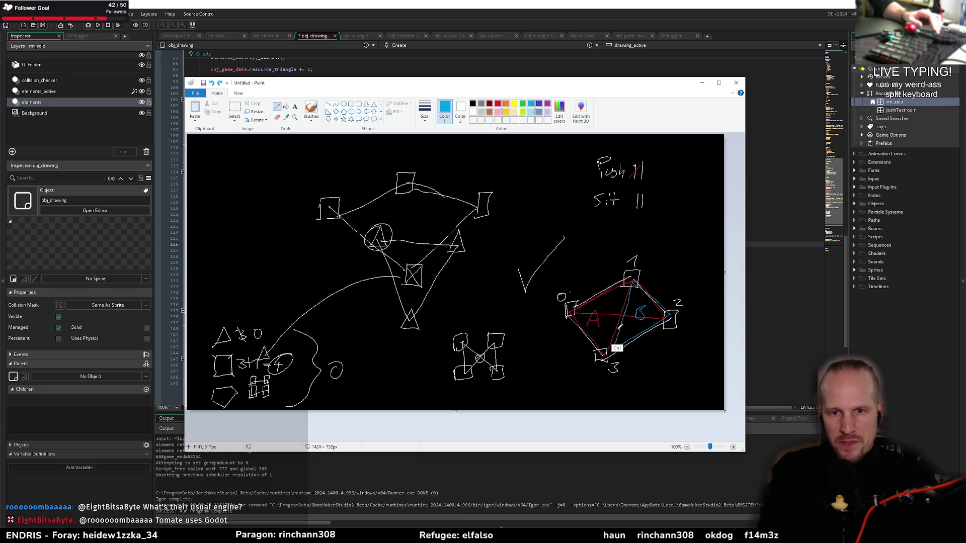
left_click(180, 484)
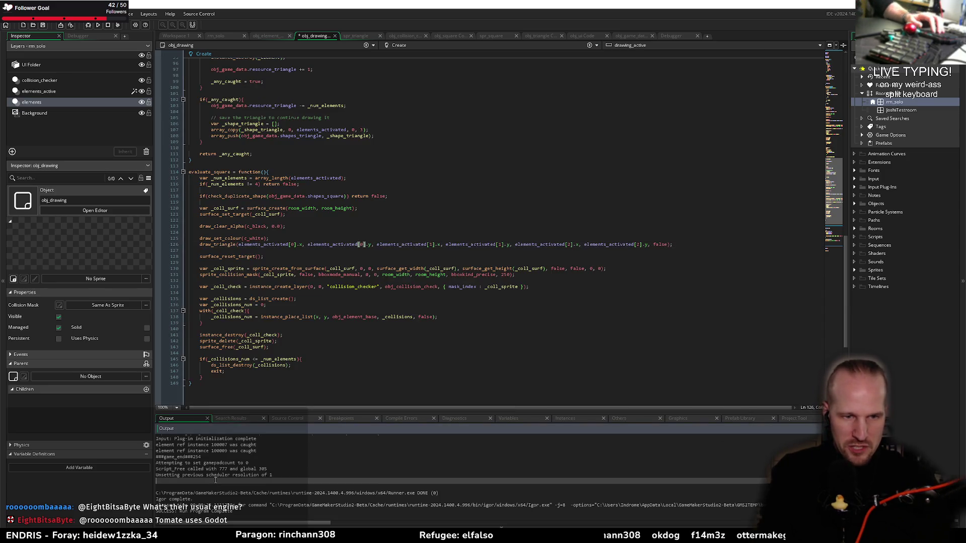
Step: Duplicate the draw_triangle line 126 and change the copy's first two indices to [2],[2]
left_click(408, 245)
left_click(408, 244)
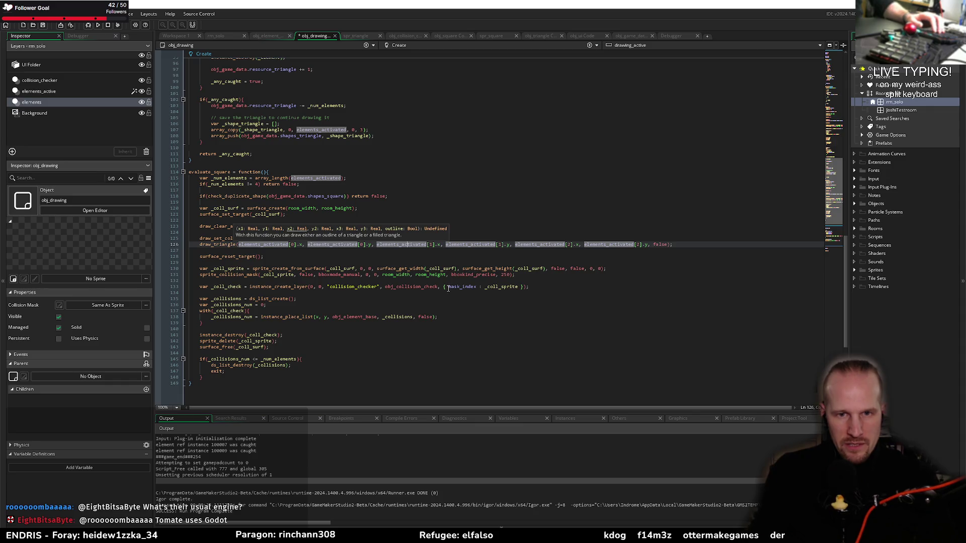
left_click(691, 243)
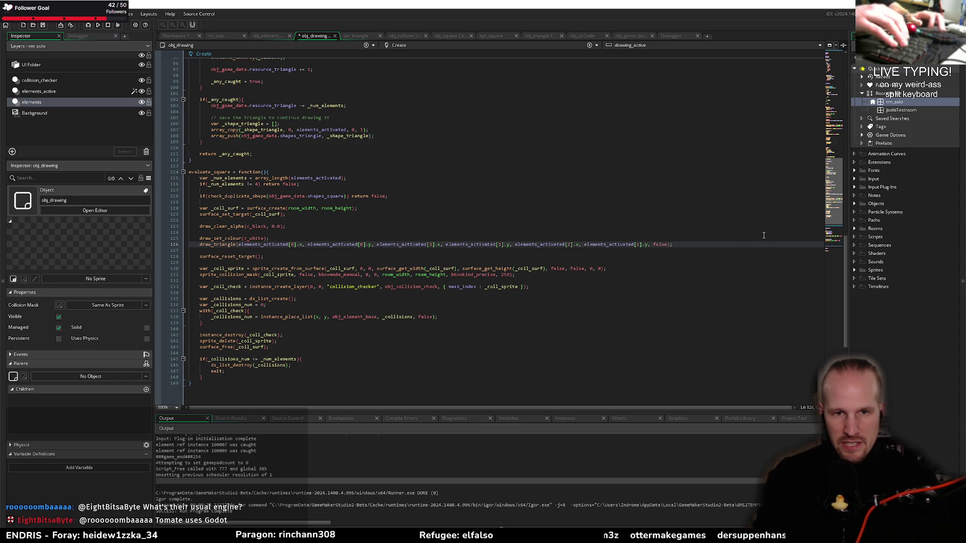
key("ctrl+d")
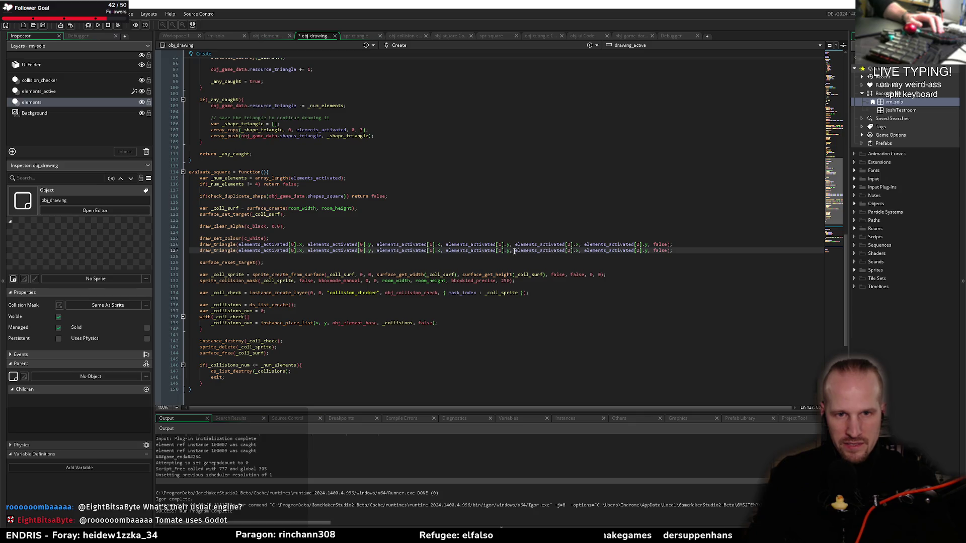
key("BackSpace")
type("2")
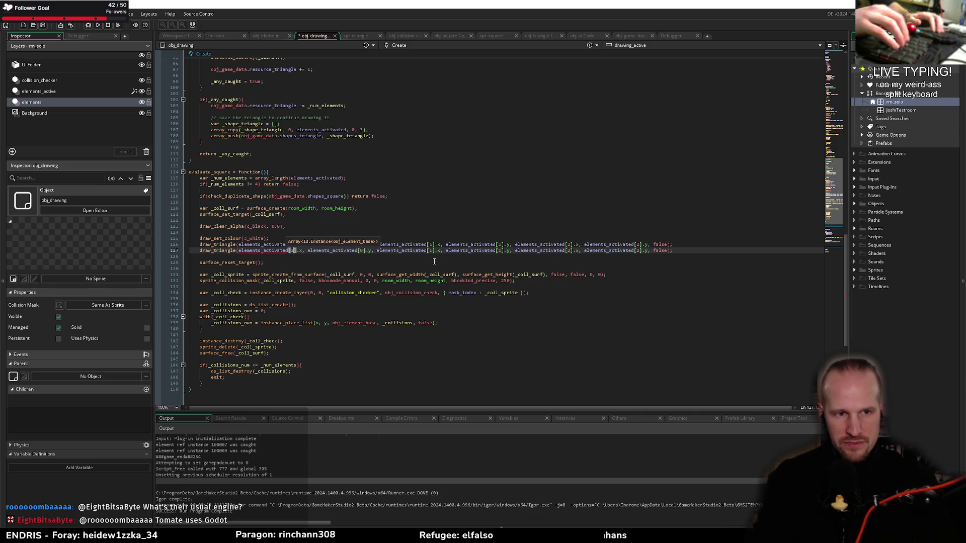
key("ctrl+Right")
key("ctrl+Right")
key("ctrl+Right")
key("BackSpace")
type("2")
key("alt+Tab")
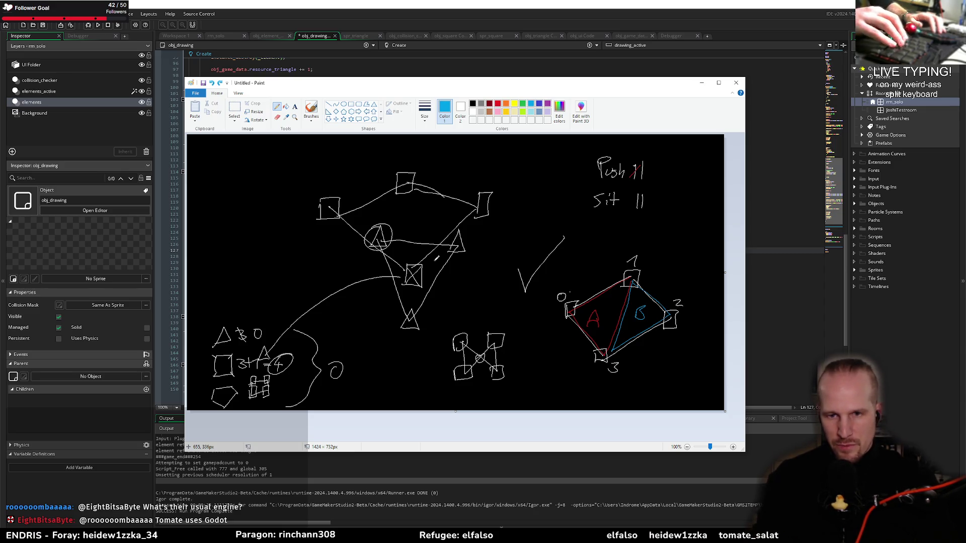
key("alt+Tab")
Step: Change the remaining indices on line 127 to [3],[3],[0],[0] and save the code
key("ctrl+Right")
key("ctrl+Right")
key("ctrl+Right")
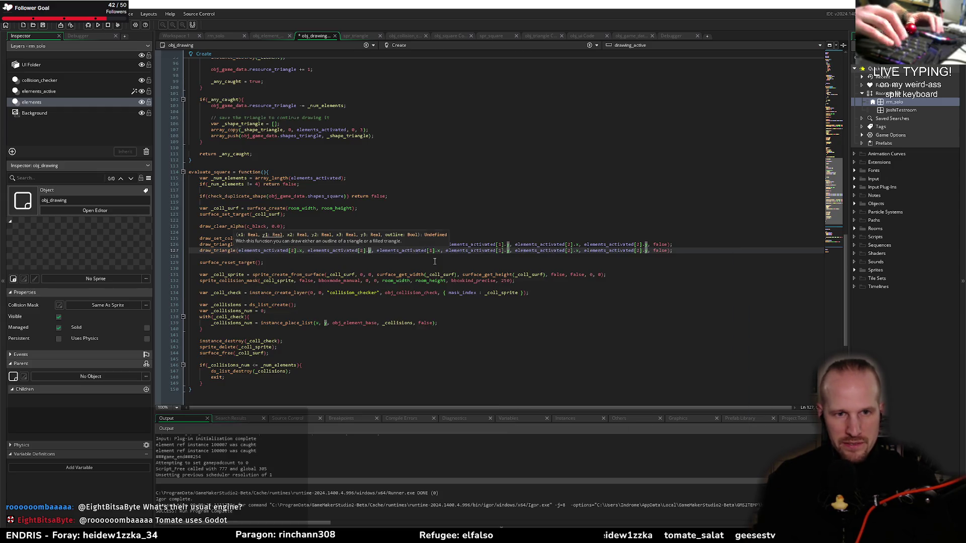
key("BackSpace")
type("3")
key("ctrl+Right")
key("ctrl+Right")
key("ctrl+Right")
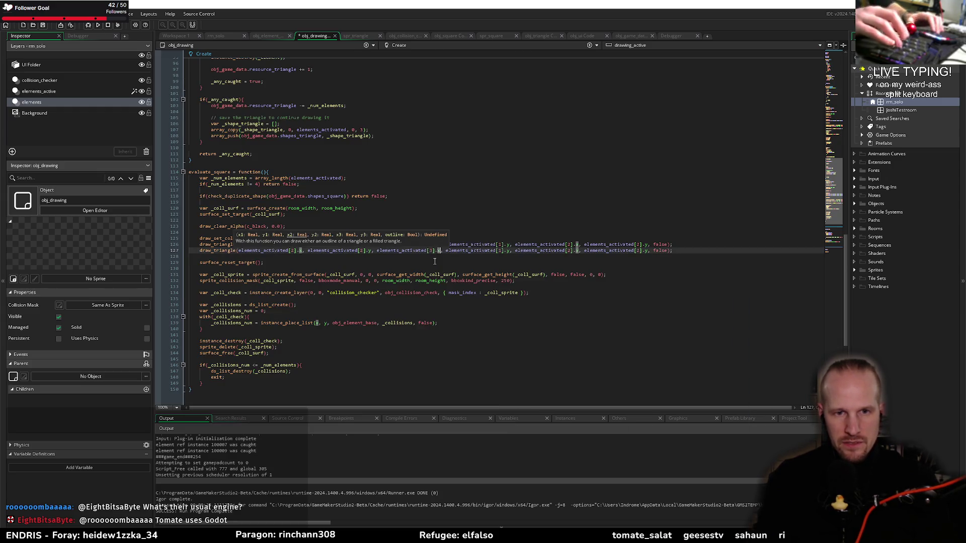
key("BackSpace")
type("3")
key("ctrl+Right")
key("ctrl+Right")
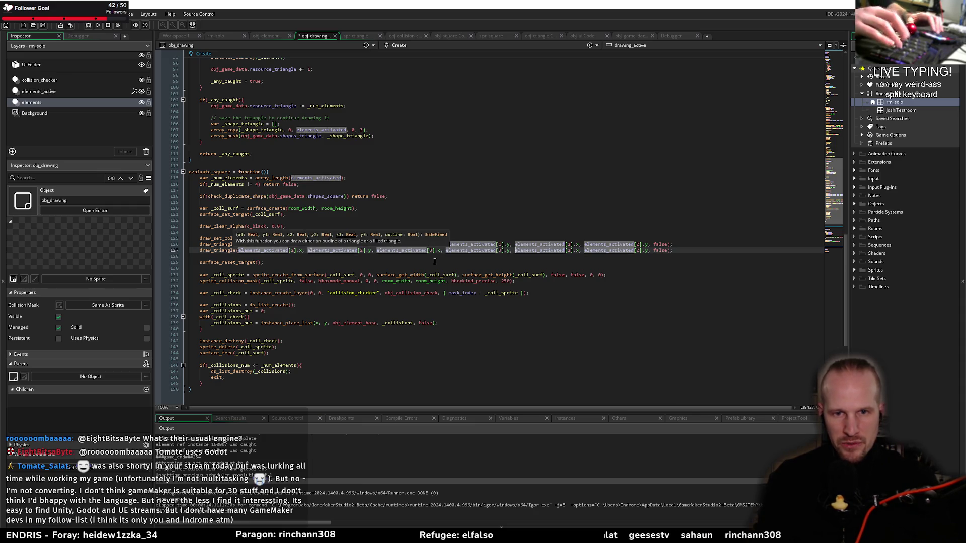
key("BackSpace")
type("0")
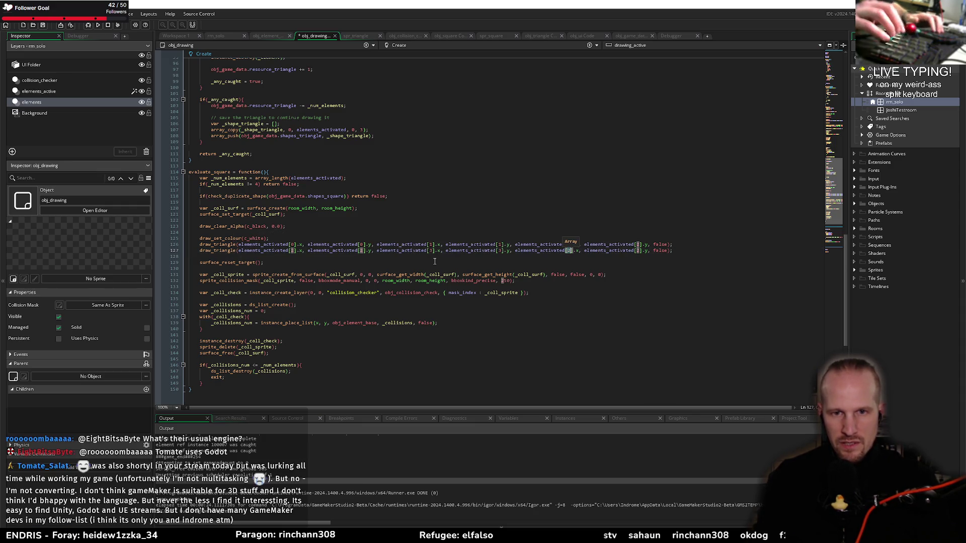
key("ctrl+Right")
key("ctrl+Right")
key("BackSpace")
type("0")
key("ctrl+s")
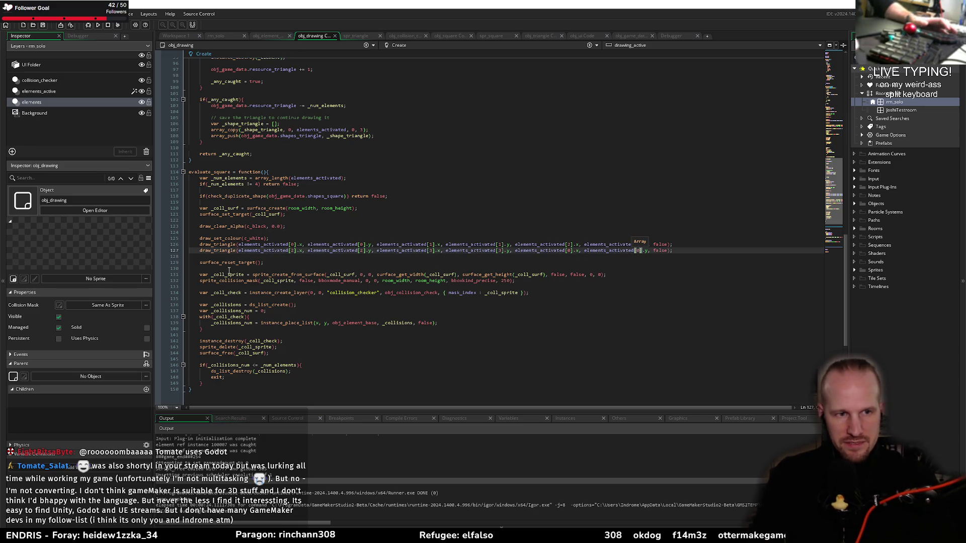
Step: Inspect the surface_reset_target and _coll_sprite lines, then build and run the game
double_click(217, 262)
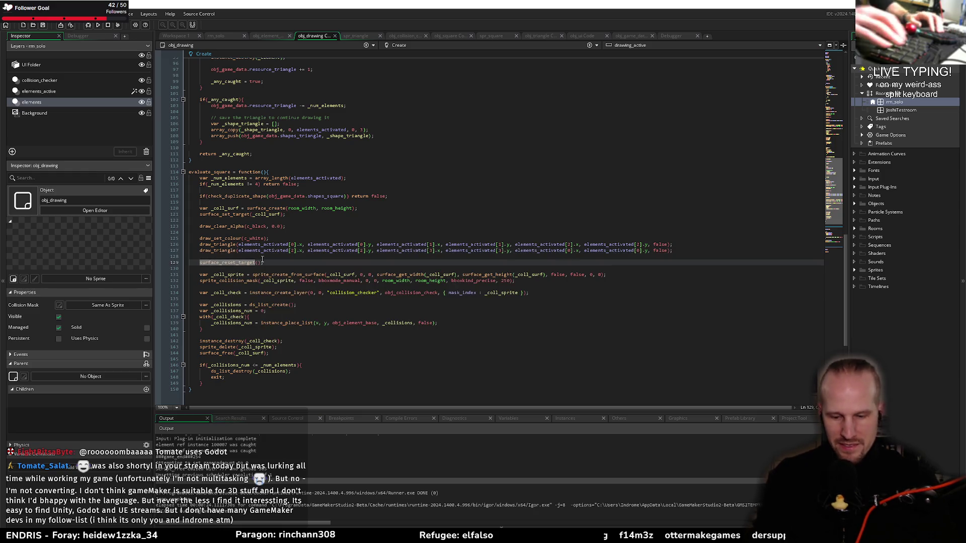
left_click(276, 280)
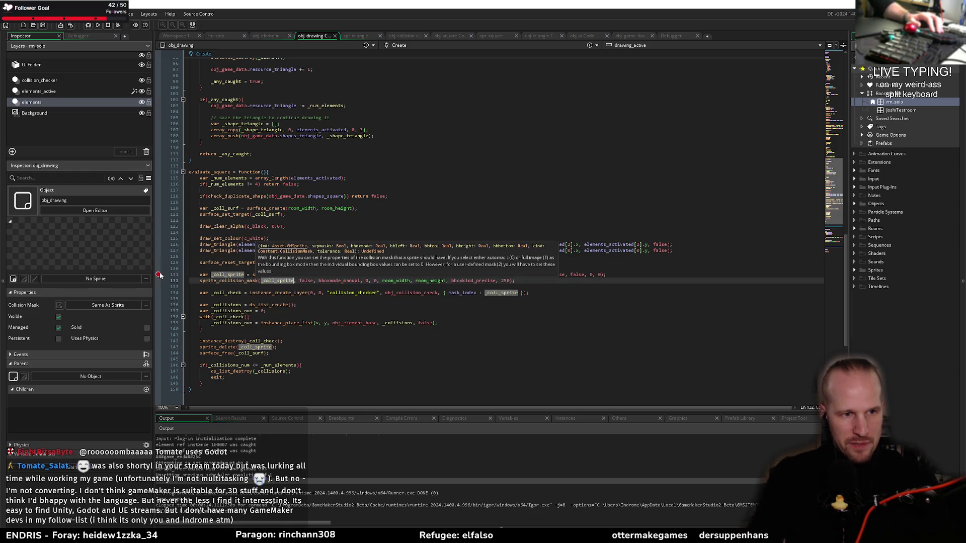
key("F6")
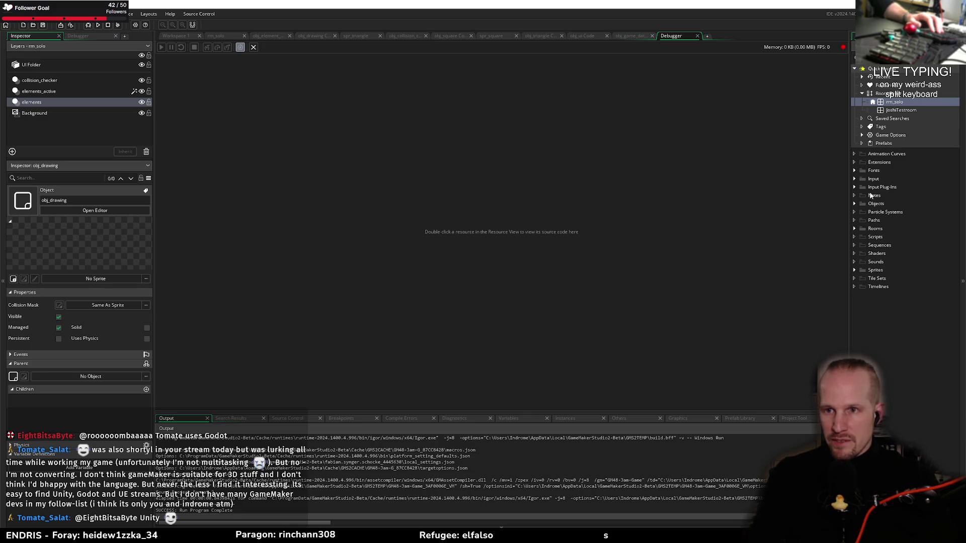
left_click(855, 204)
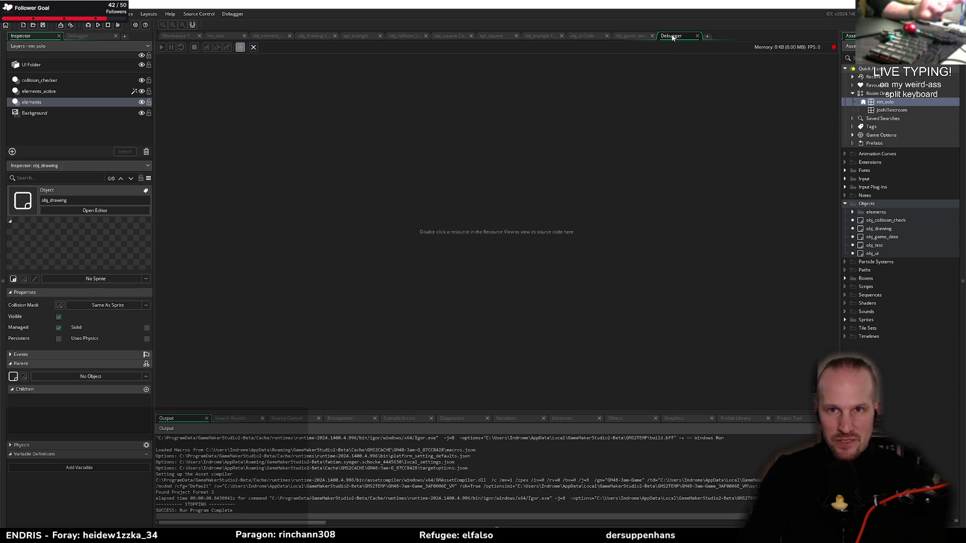
Step: Close the Debugger tab and return to the second draw_triangle line in obj_drawing's Create code
left_click(697, 35)
left_click(359, 250)
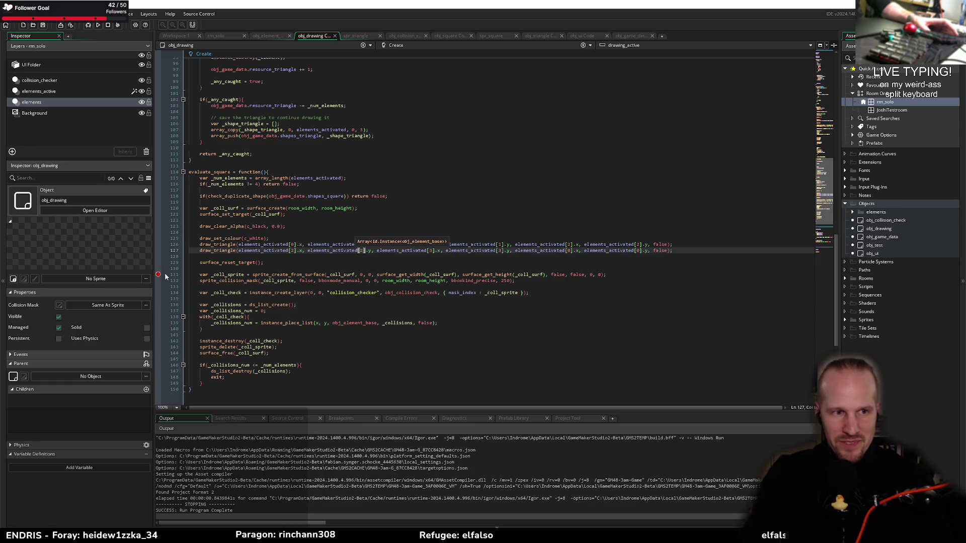
Step: Add blank lines after the collision check at the end of evaluate_square and save
left_click(233, 389)
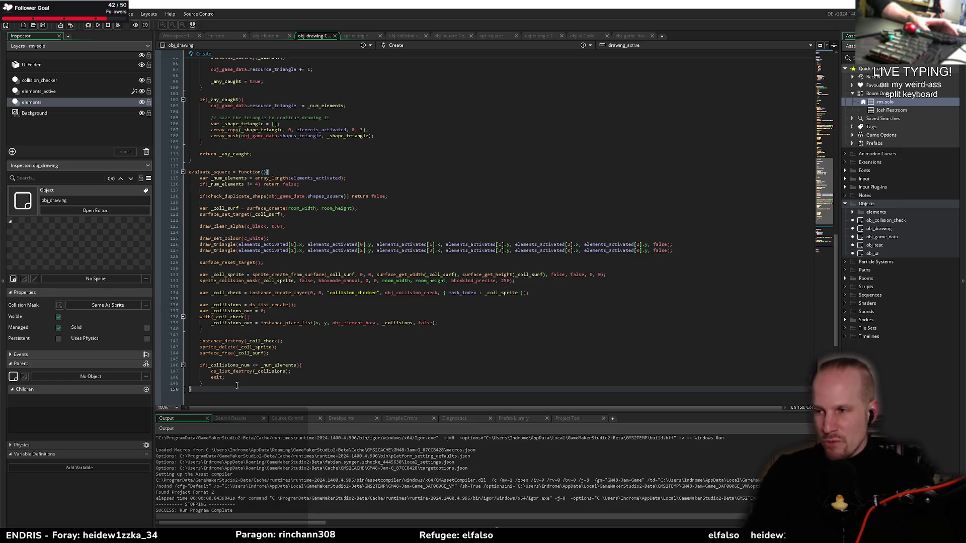
left_click(239, 385)
key("Return")
key("Return")
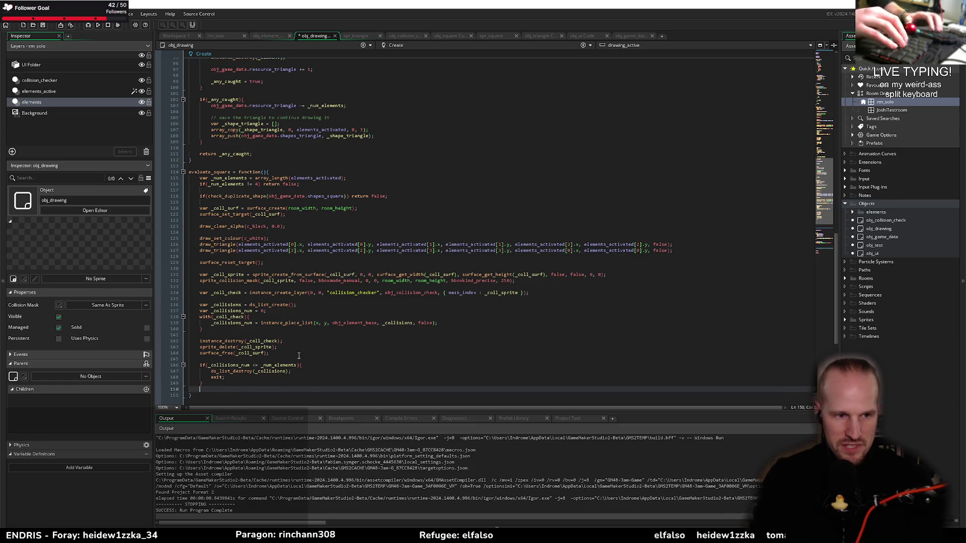
key("ctrl+s")
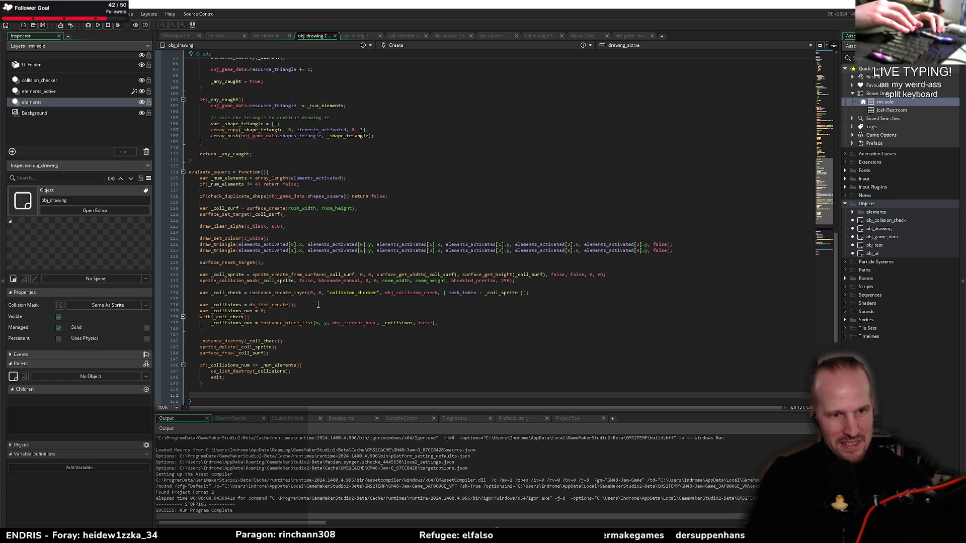
Step: Review evaluate_square's surface code around draw_clear_alpha and sprite_create_from_surface
scroll(312, 200, "down", 6)
scroll(313, 200, "up", 2)
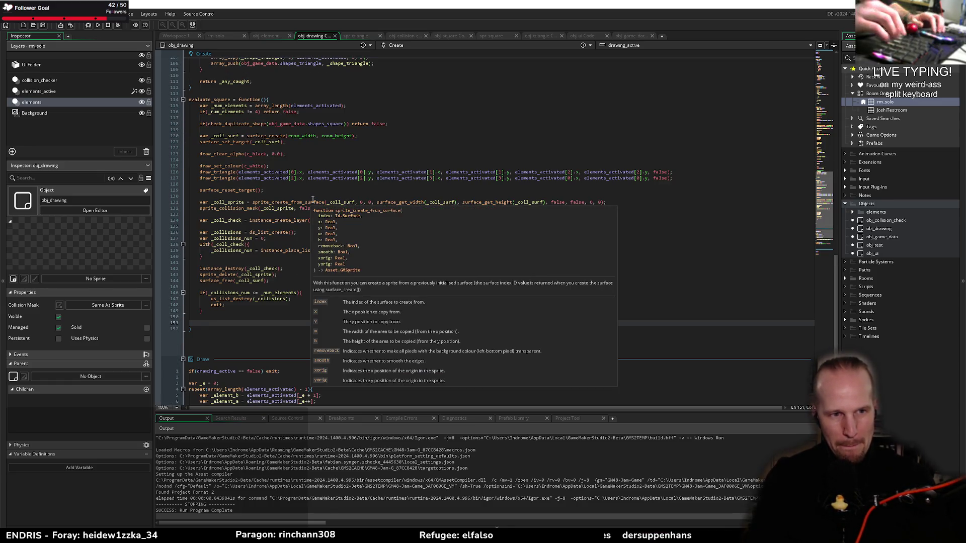
left_click(272, 220)
left_click(343, 287)
left_click(278, 315)
double_click(221, 154)
left_click(315, 182)
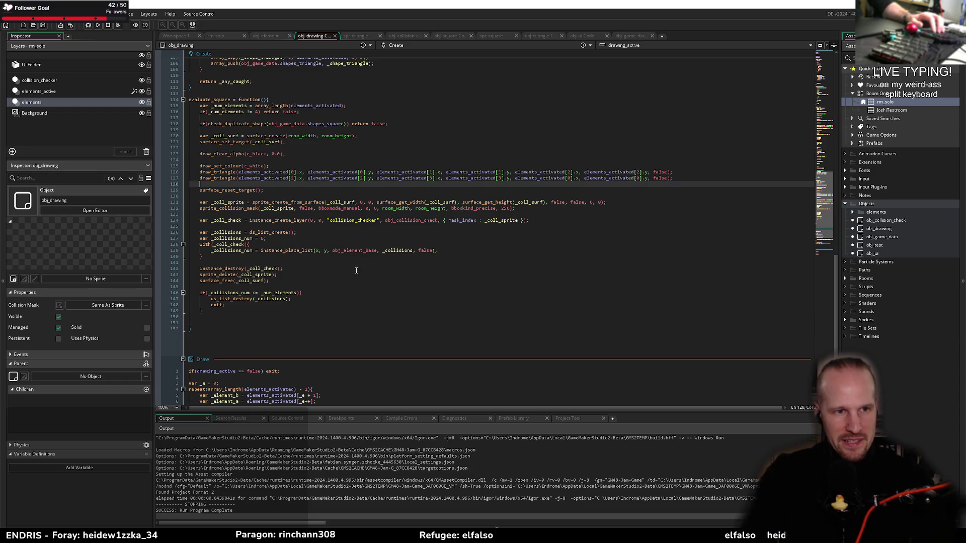
left_click(262, 323)
scroll(262, 314, "up", 15)
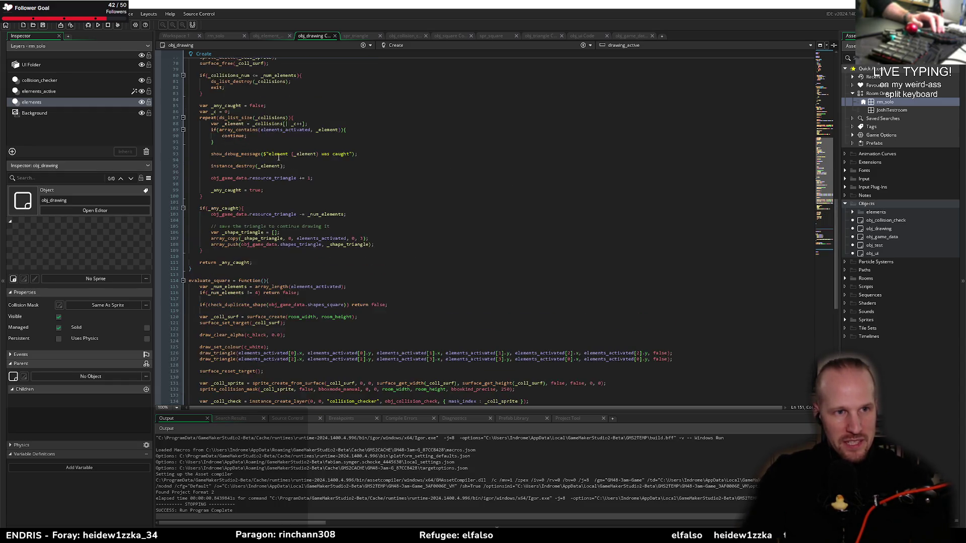
scroll(217, 302, "down", 6)
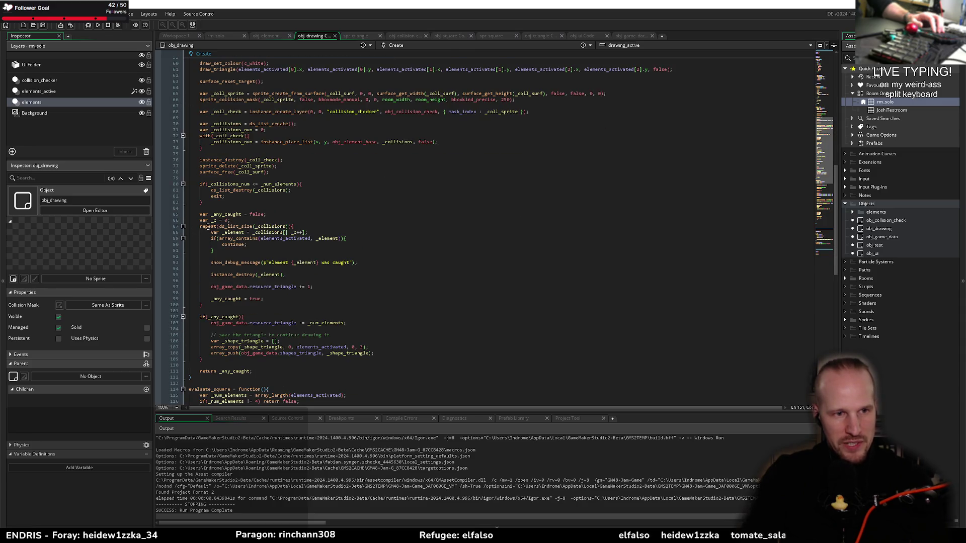
Step: Copy the triangle's element-catching code and paste it at the end of evaluate_square
mouse_move(197, 214)
left_mouse_down()
mouse_move(264, 300)
mouse_move(301, 327)
mouse_move(307, 361)
mouse_move(268, 371)
left_mouse_up()
key("ctrl+c")
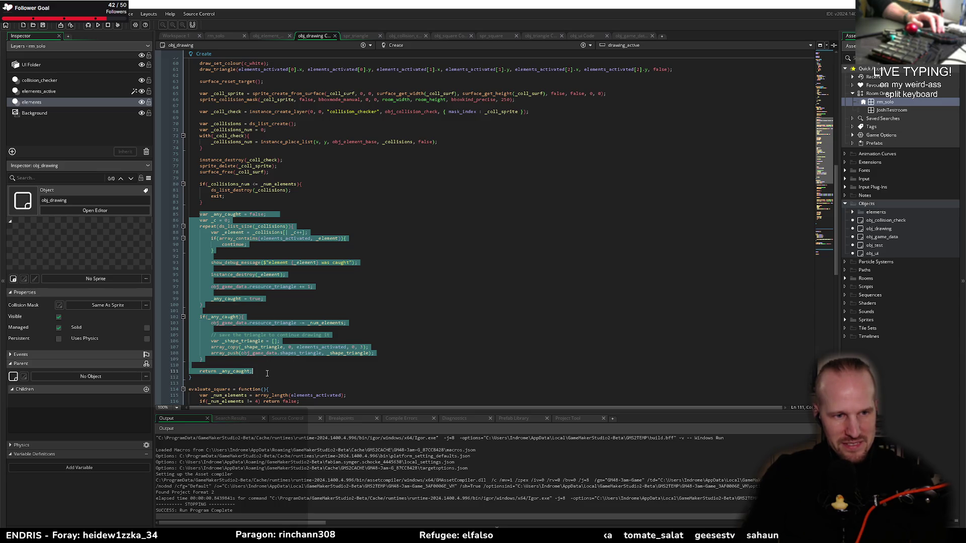
scroll(242, 312, "down", 8)
scroll(236, 301, "up", 7)
scroll(226, 292, "down", 15)
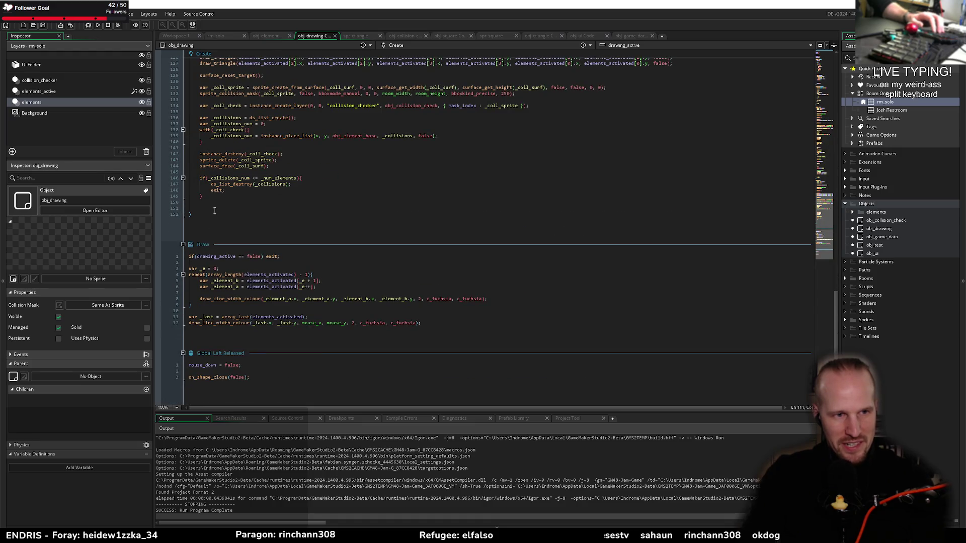
left_click(214, 211)
key("ctrl+v")
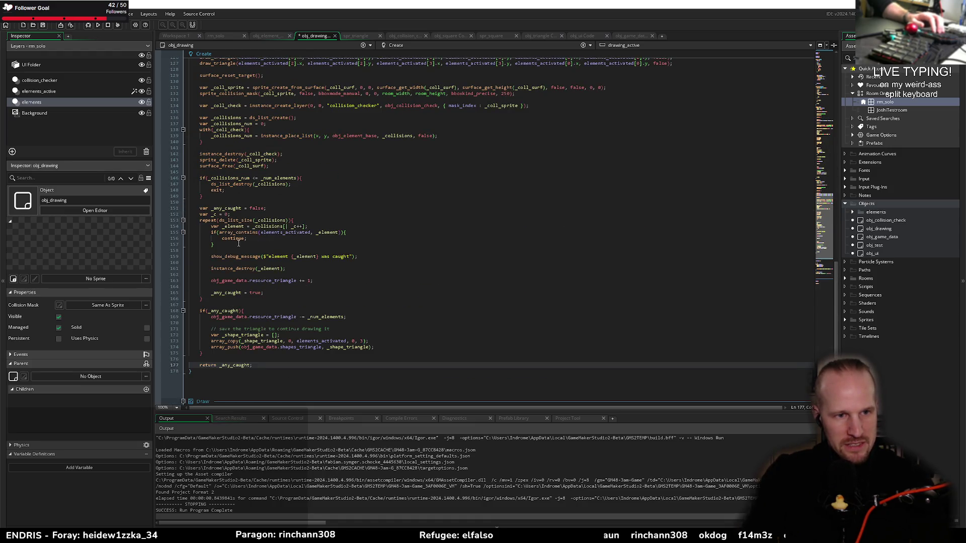
Step: Rename both resource_triangle references in the pasted block to resource_square
double_click(280, 280)
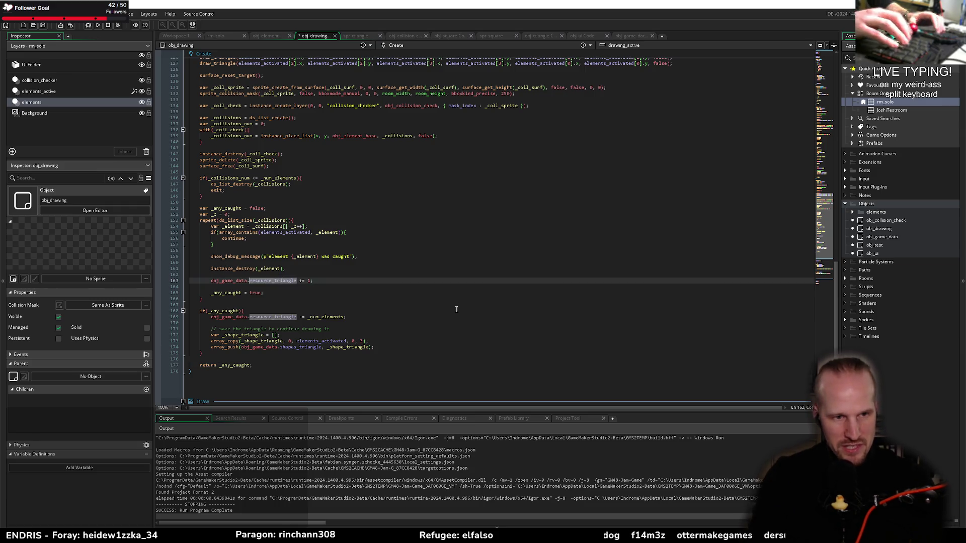
key("shift+Right")
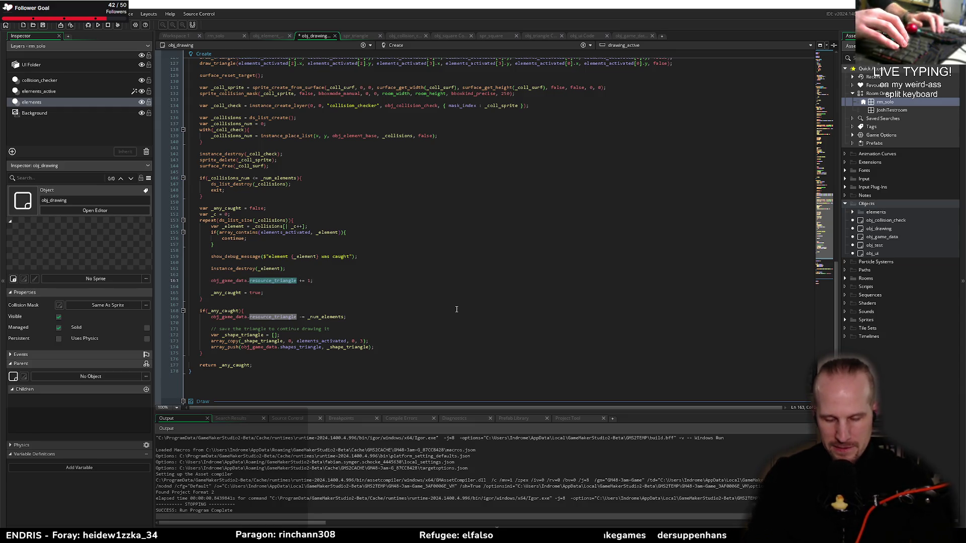
type("resoru")
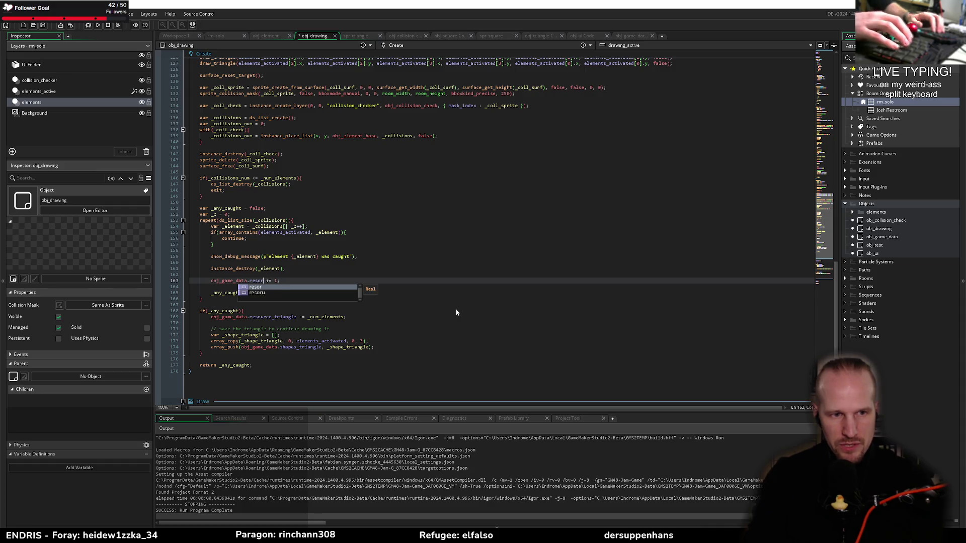
type("u")
key("Down")
key("Return")
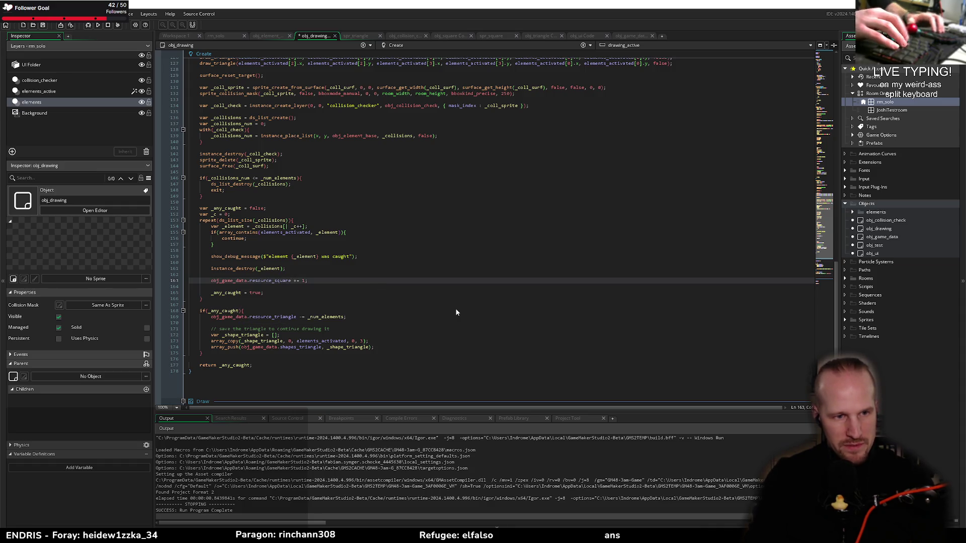
key("Down")
key("Down")
key("Down")
key("ctrl+shift+Left")
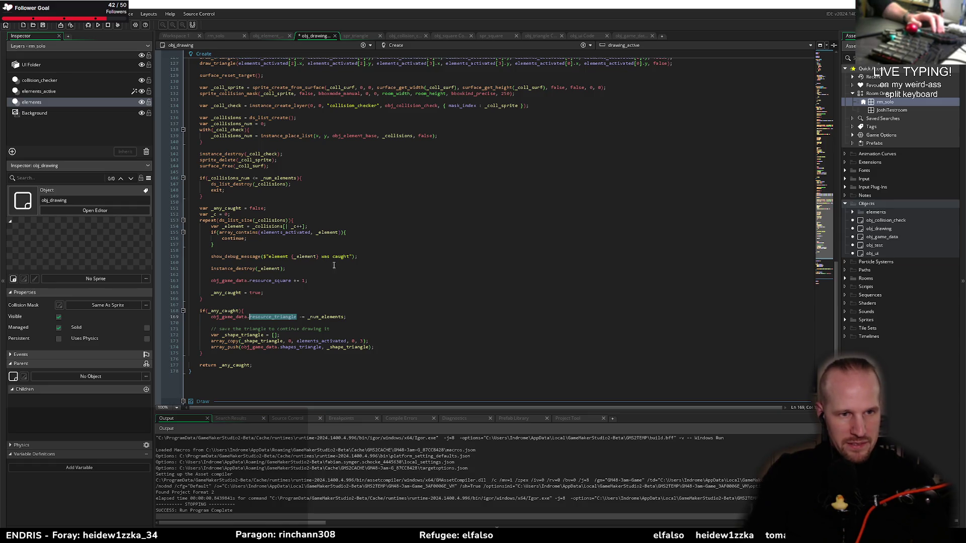
double_click(268, 280)
double_click(275, 317)
type("resource_square")
Step: Change shapes_triangle to shapes_square in the pasted block and save
double_click(306, 348)
type("shapes_square")
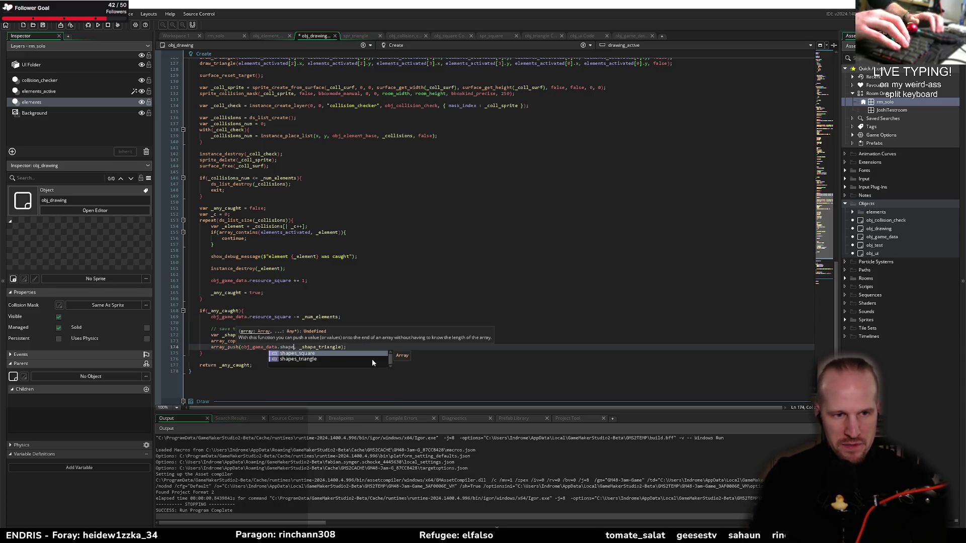
key("ctrl+s")
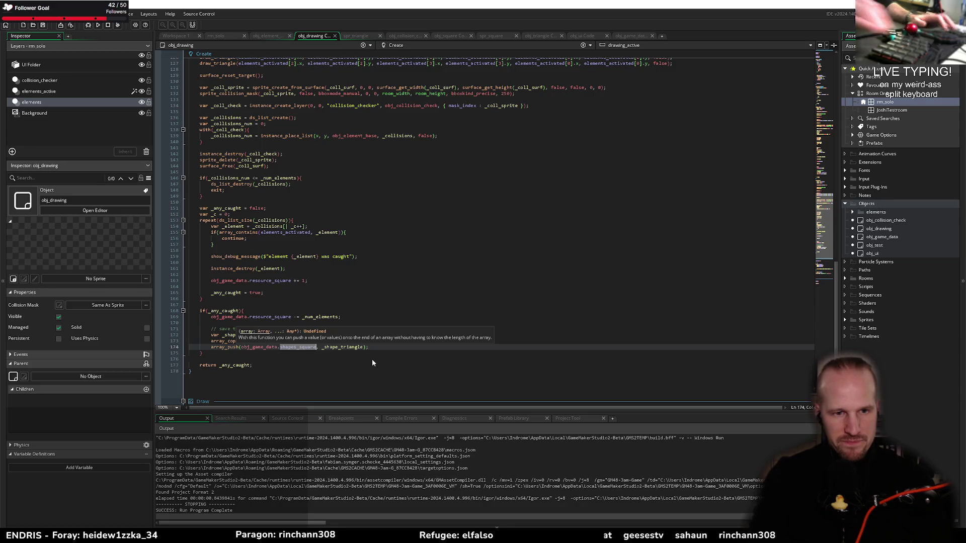
Step: Replace the fixed length 3 in the square's array_copy with _num_elements and save
left_click(373, 359)
double_click(361, 341)
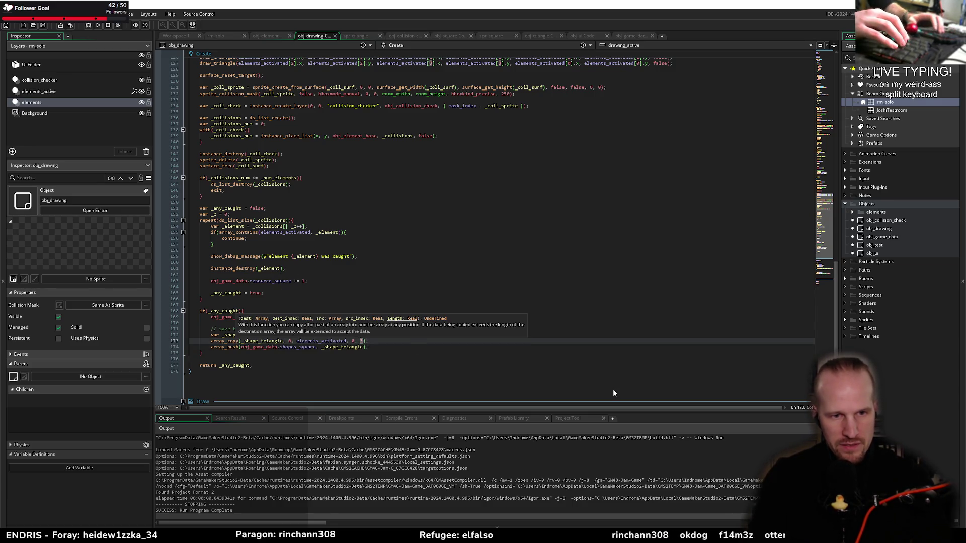
type("array_l")
key("BackSpace")
key("BackSpace")
key("BackSpace")
type("_num_elements")
key("ctrl+s")
Step: Use _num_elements as the length in the triangle's array_copy as well, and save
double_click(279, 178)
key("ctrl+c")
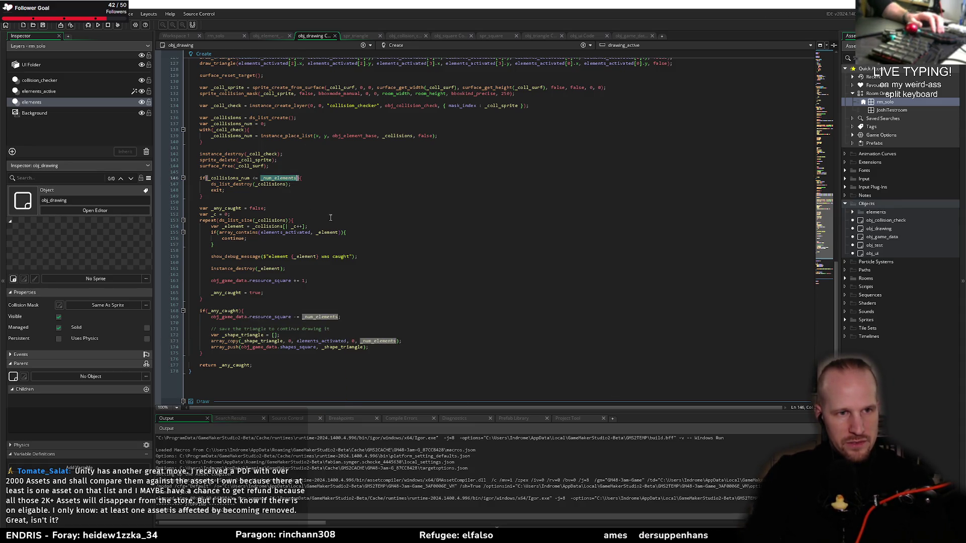
scroll(274, 208, "up", 10)
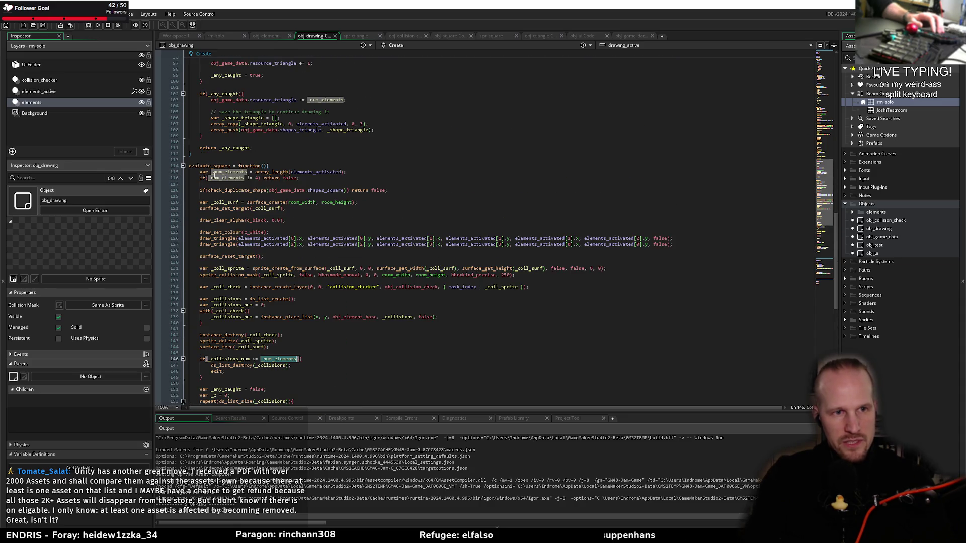
scroll(286, 335, "down", 10)
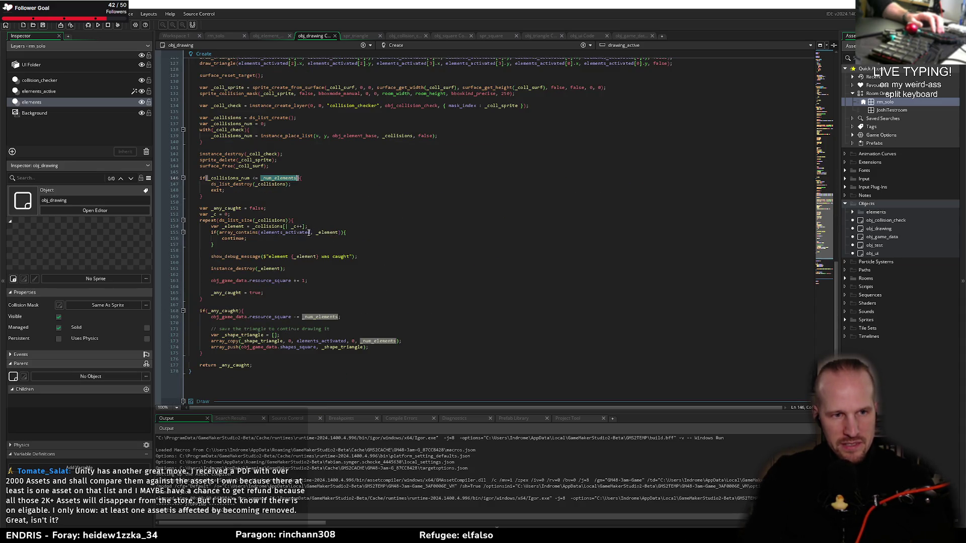
scroll(308, 232, "up", 18)
double_click(378, 269)
key("ctrl+v")
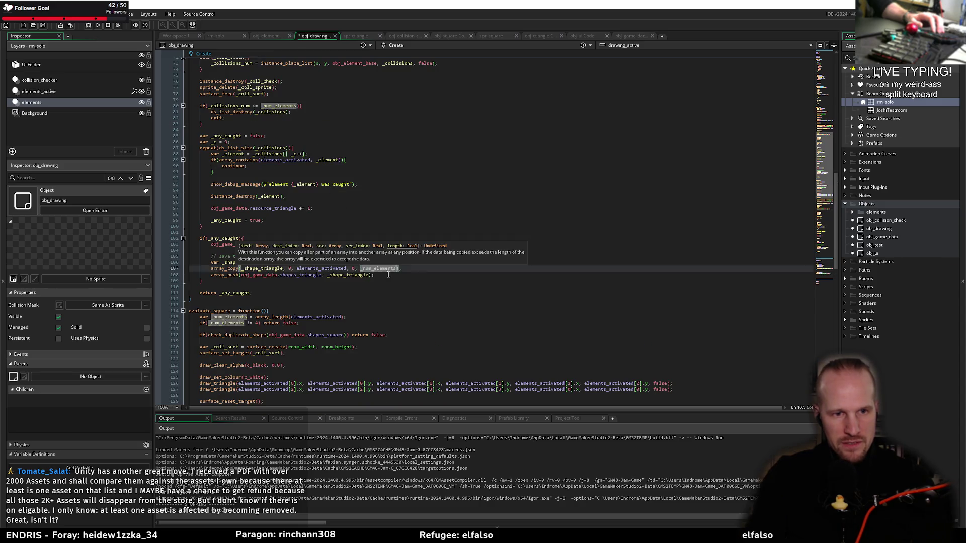
left_click(383, 287)
scroll(343, 296, "down", 10)
key("ctrl+s")
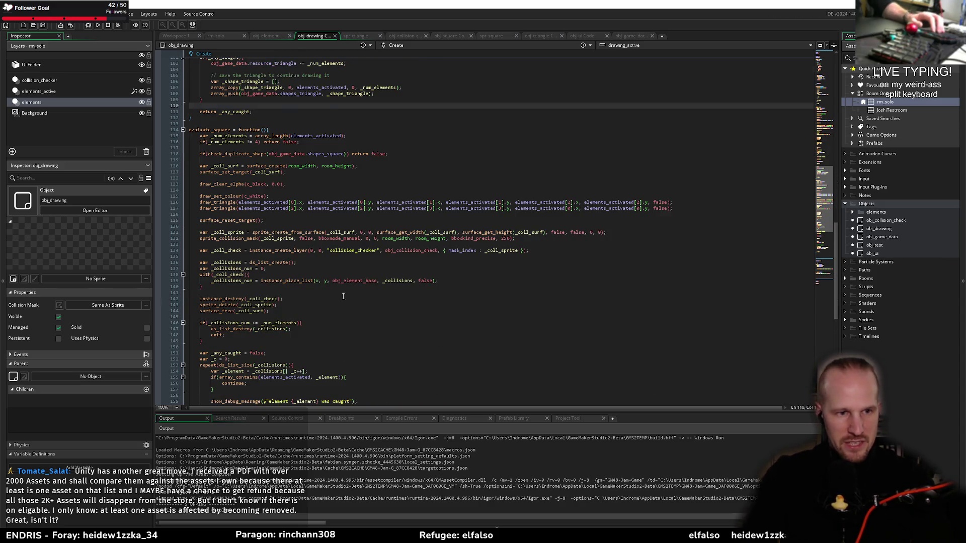
scroll(343, 296, "down", 8)
left_click(260, 360)
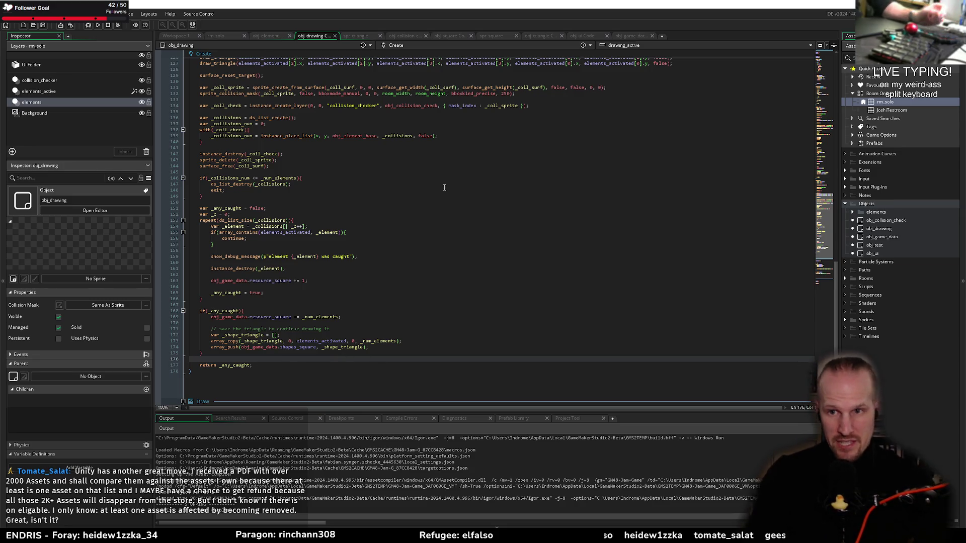
left_click(853, 212)
Step: Compare obj_square's events with obj_triangle and copy the triangle's resource check line
double_click(885, 229)
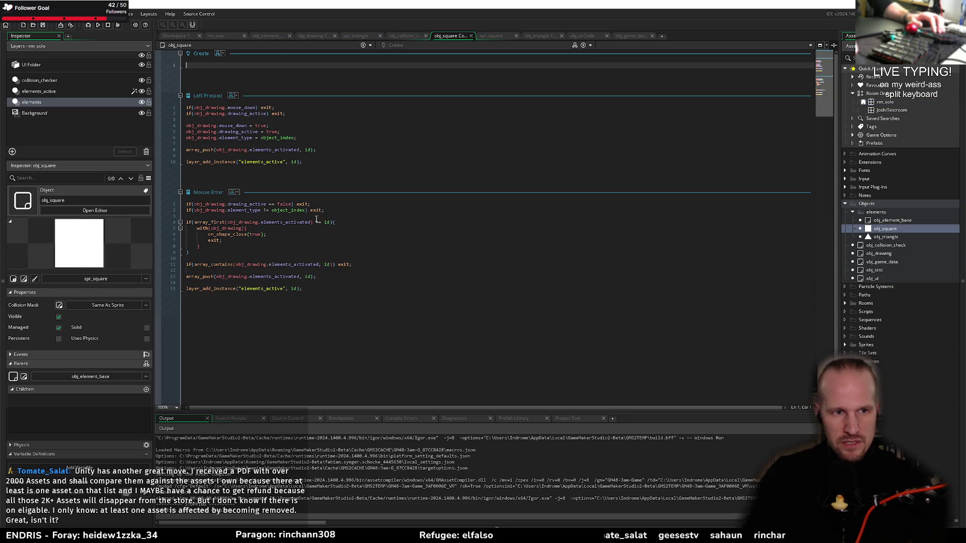
left_click(254, 162)
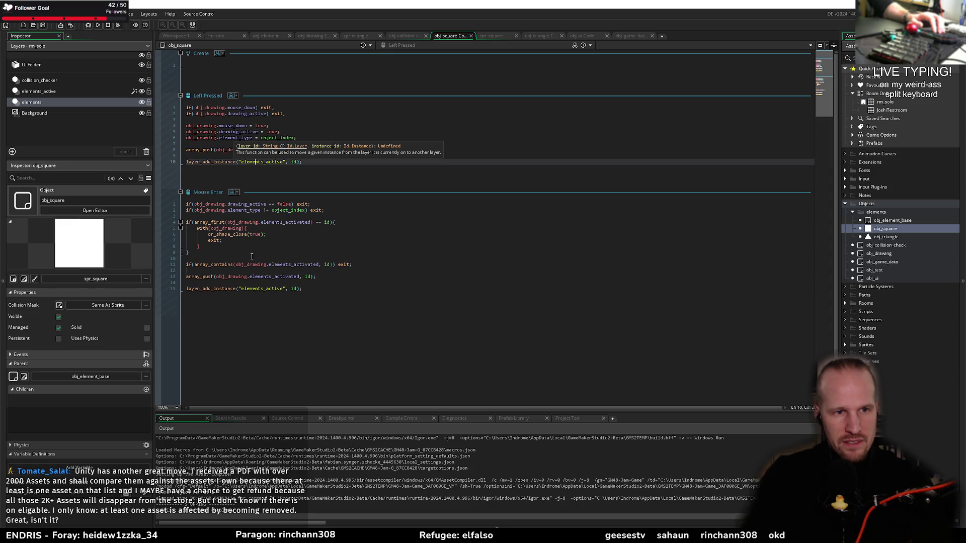
left_click(244, 113)
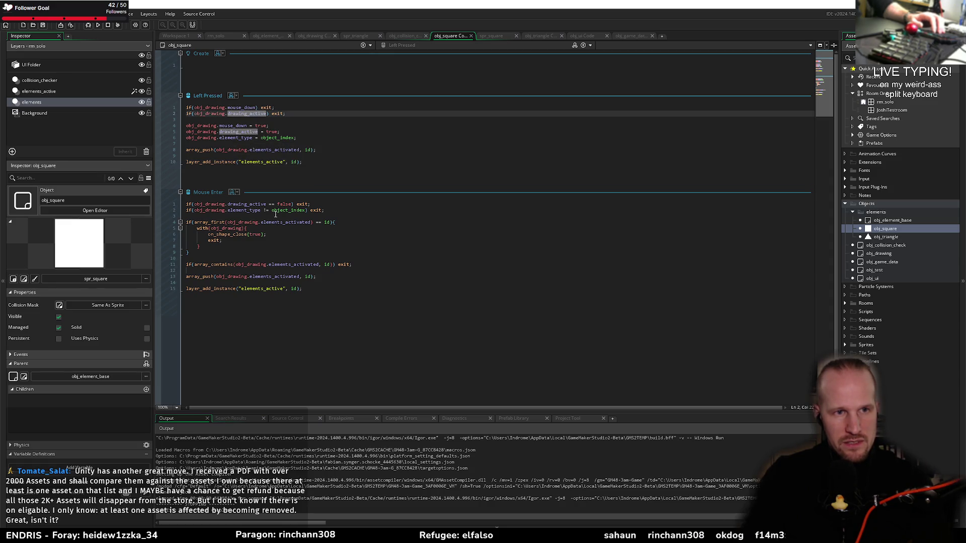
double_click(884, 237)
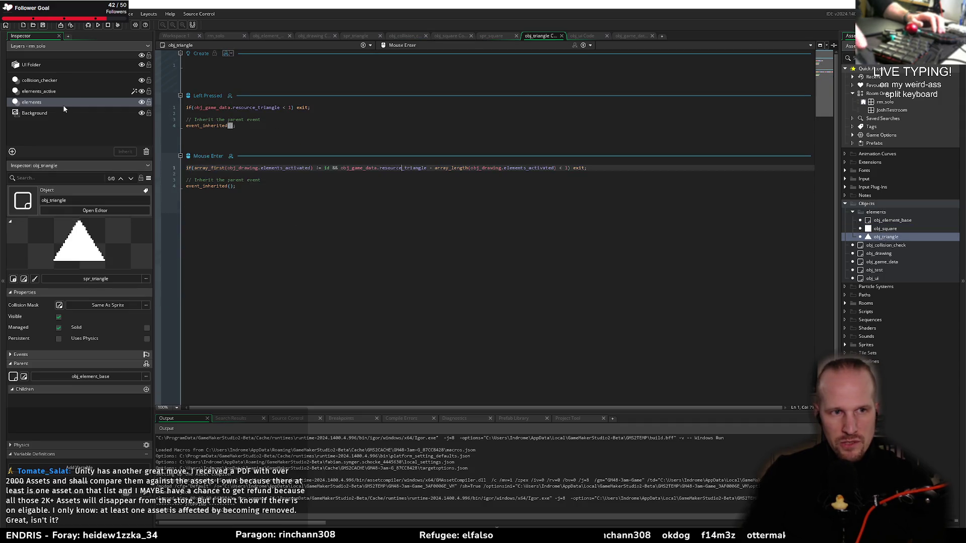
left_click_drag(315, 106, 152, 109)
key("ctrl+c")
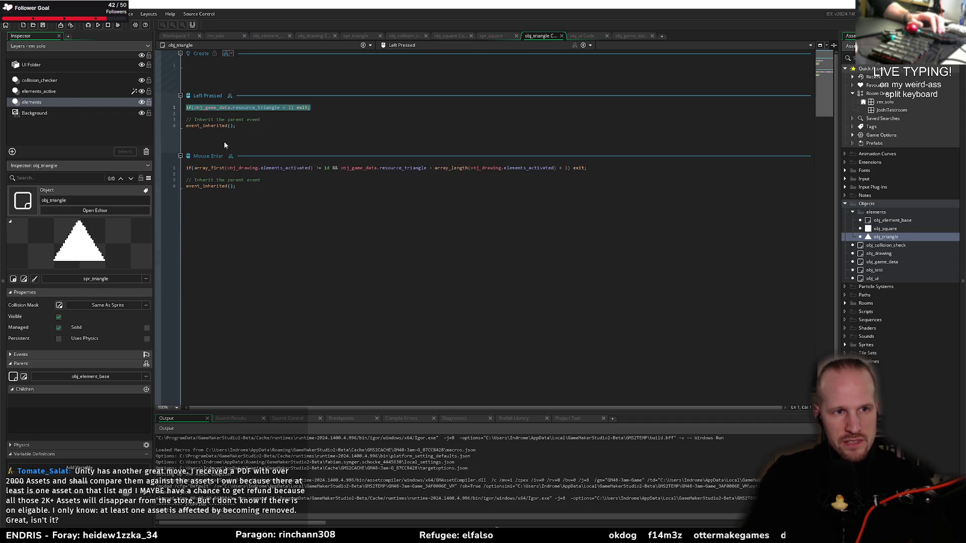
Step: Make obj_square's Left Pressed inherit its parent event and check resource_square first
double_click(885, 229)
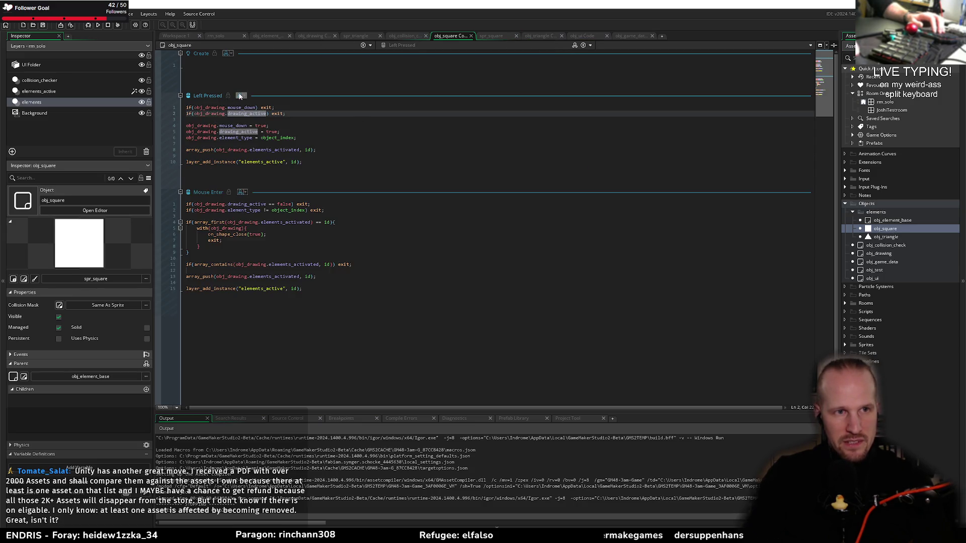
left_click(240, 96)
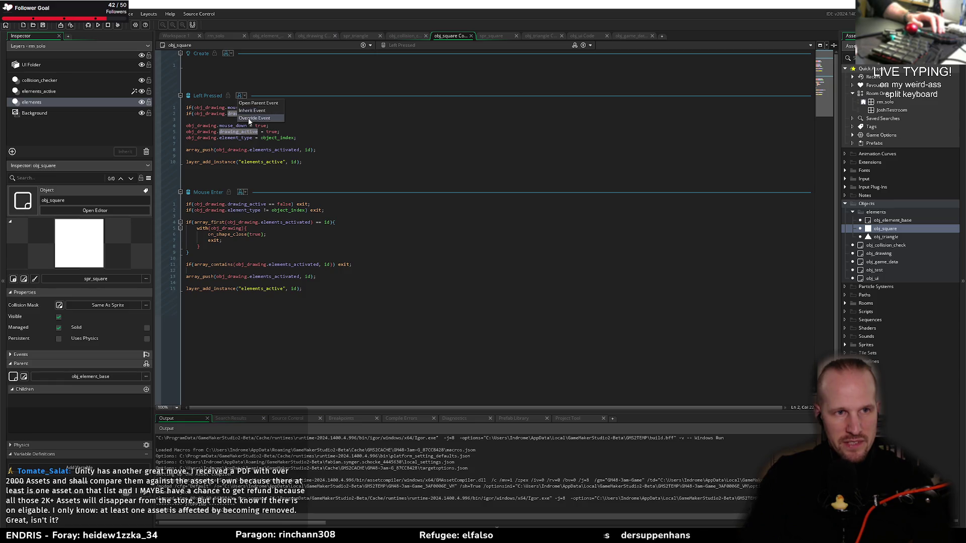
left_click(252, 110)
key("Return")
key("Return")
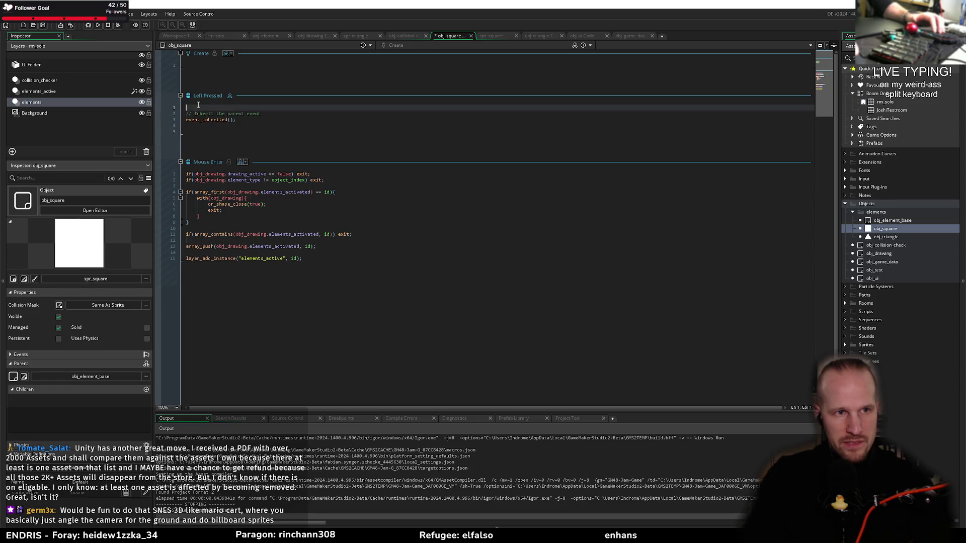
left_click(211, 108)
key("ctrl+v")
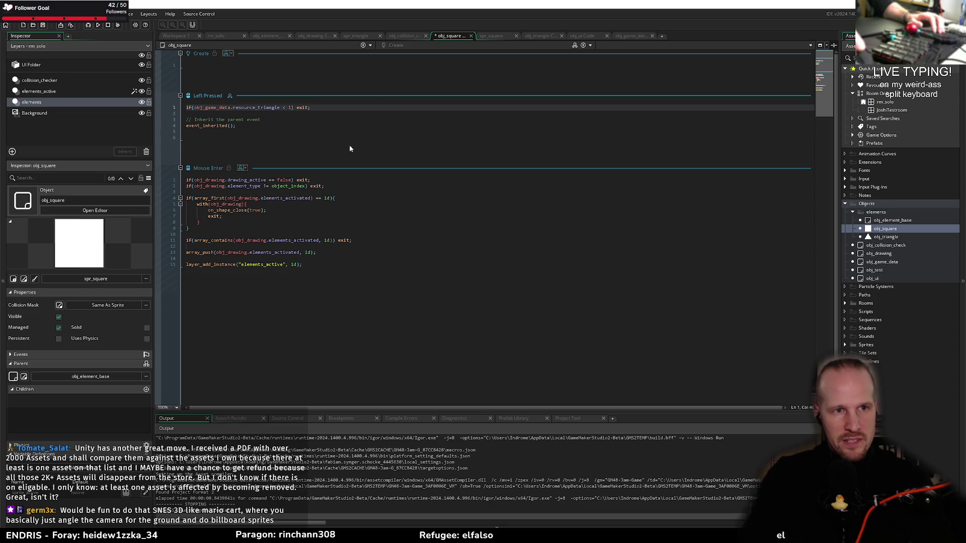
double_click(257, 108)
type("resou")
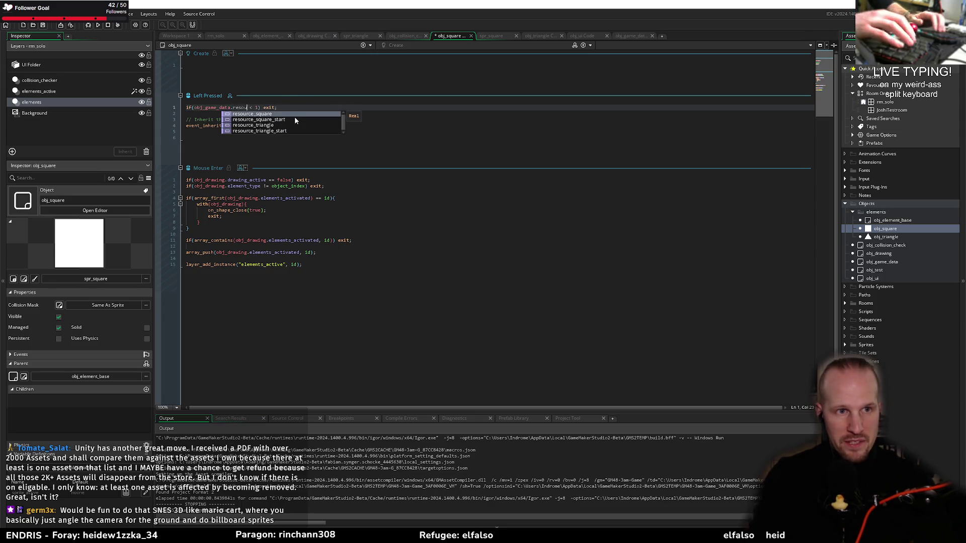
key("Return")
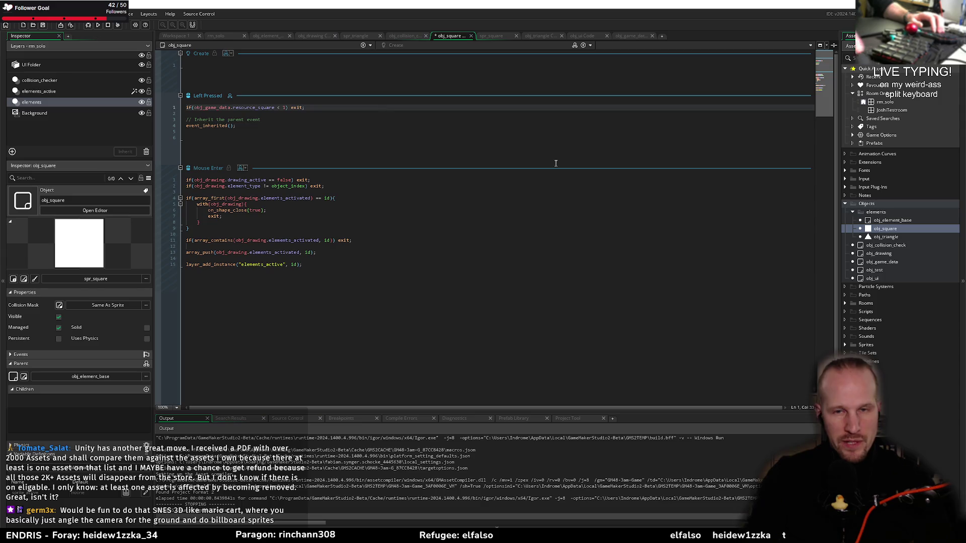
Step: Make Mouse Enter inherit its parent with the triangle's condition switched to resource_square, then save
double_click(887, 237)
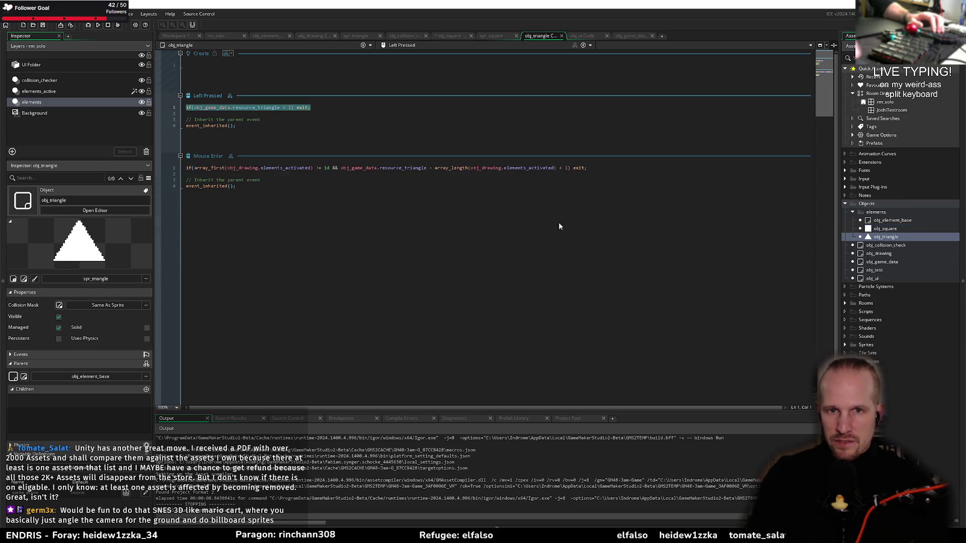
left_click_drag(588, 168, 154, 169)
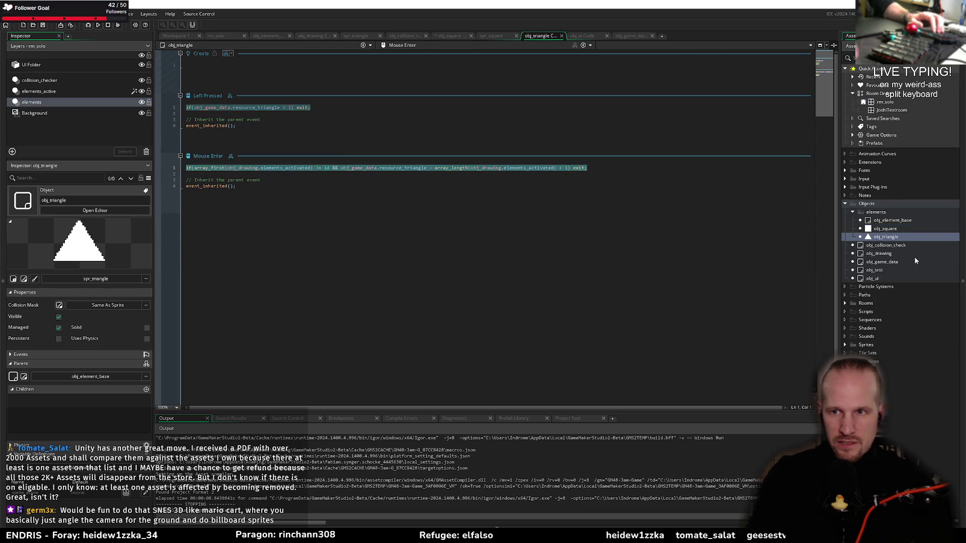
double_click(885, 229)
left_click(242, 168)
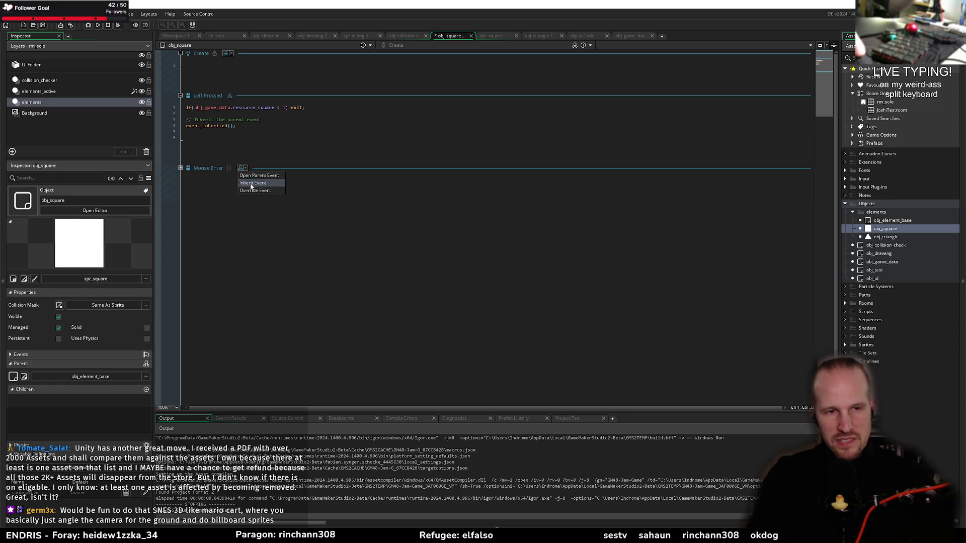
left_click(251, 184)
key("ctrl+v")
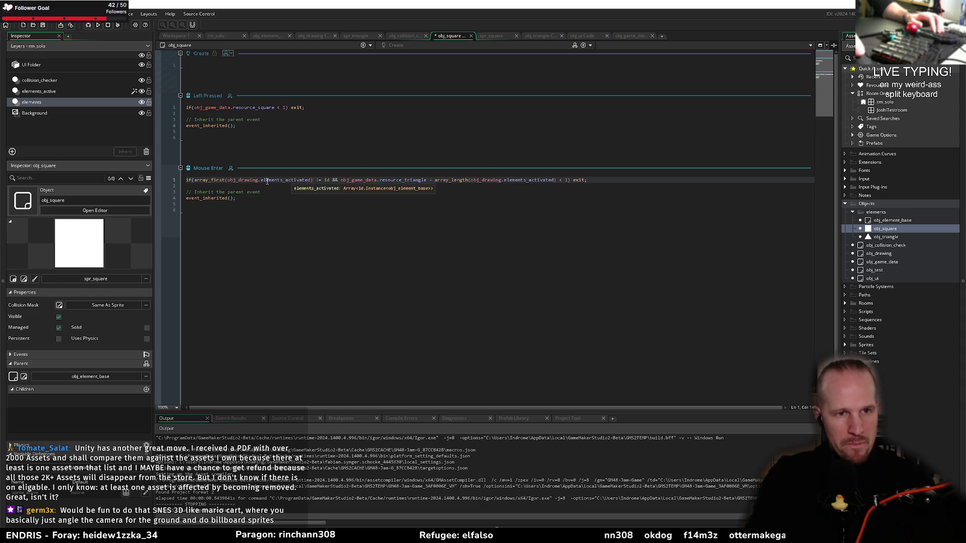
double_click(397, 180)
type("resoru")
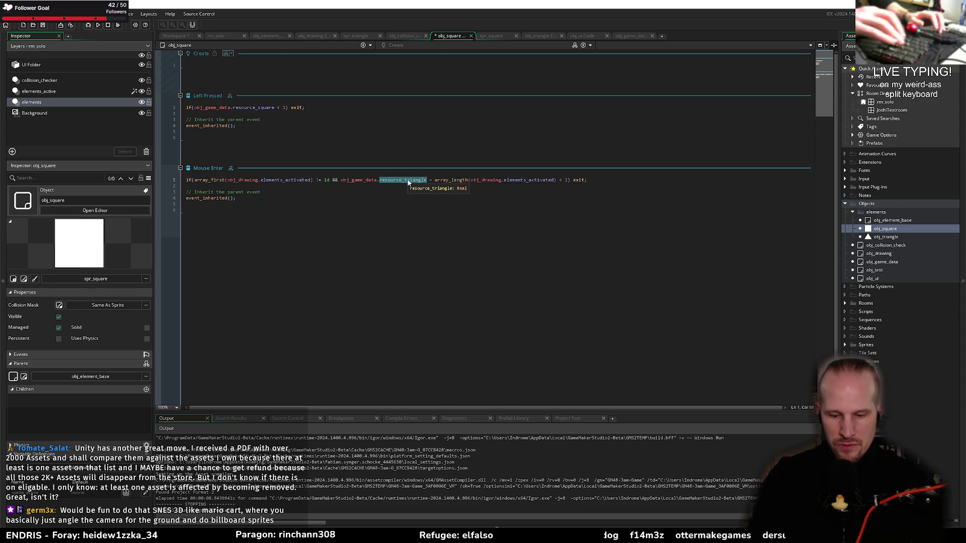
key("BackSpace")
key("BackSpace")
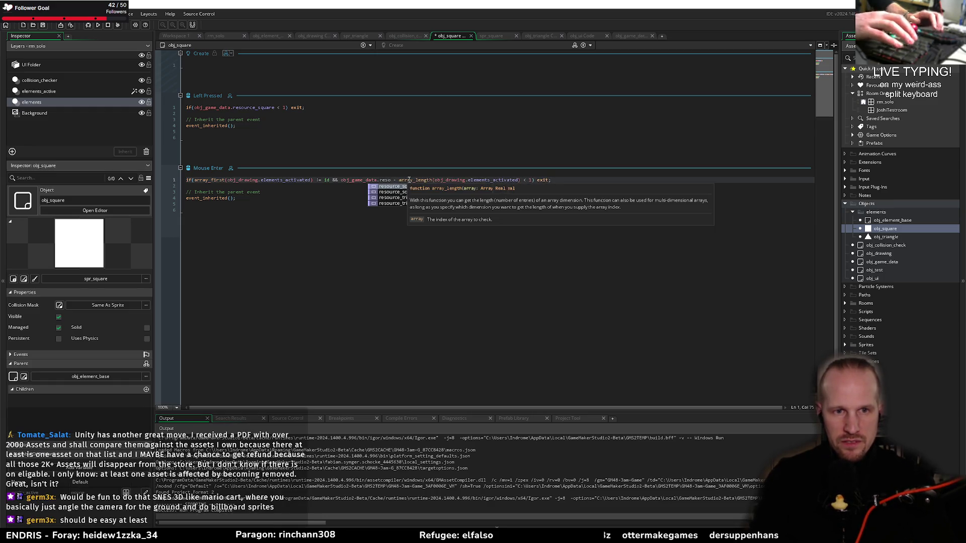
key("Return")
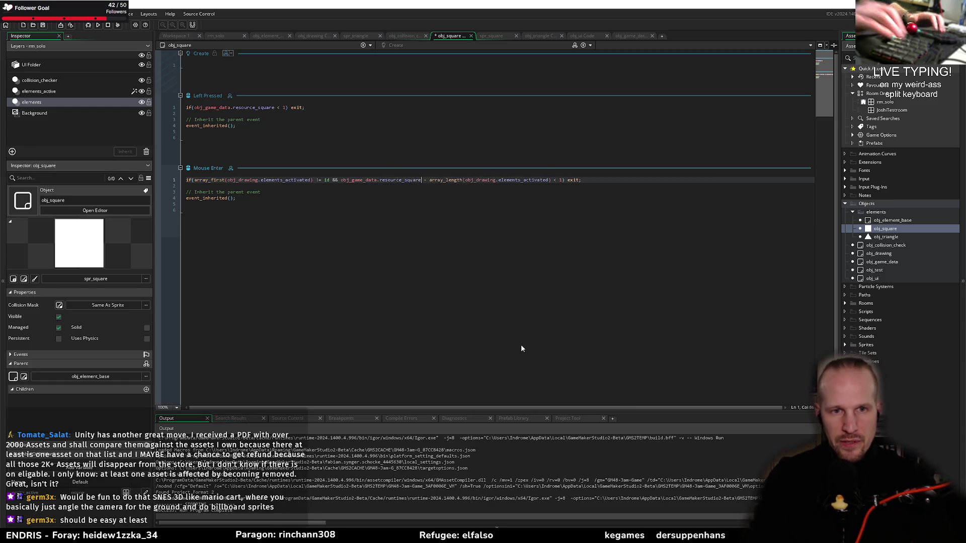
left_click(362, 197)
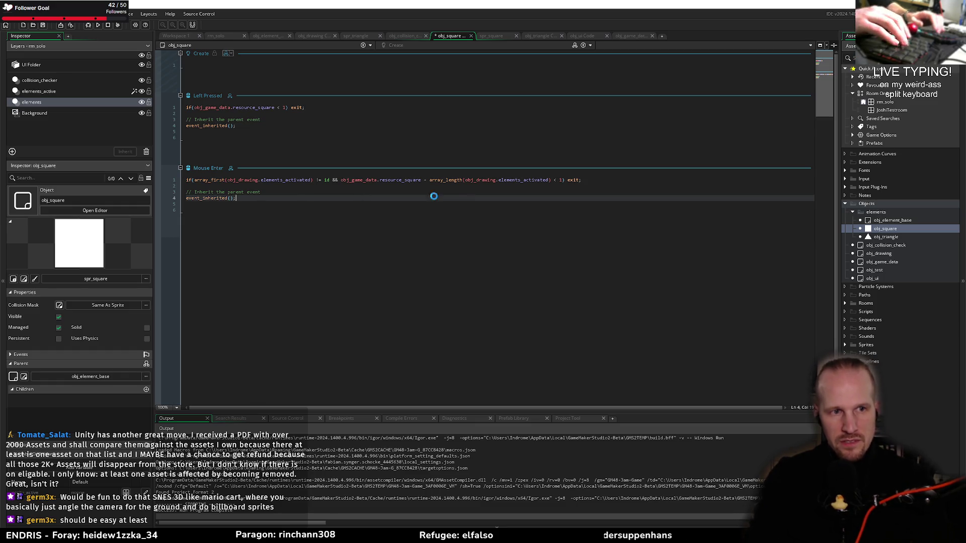
key("ctrl+s")
Step: Delete the leftover blank lines in the Mouse Enter and Left Pressed events
left_click(226, 220)
key("BackSpace")
key("BackSpace")
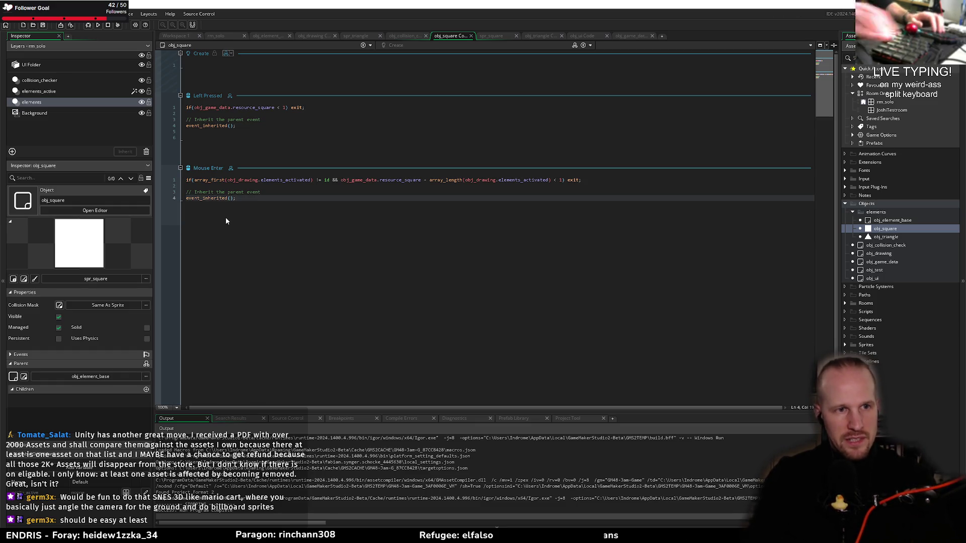
left_click(200, 149)
key("BackSpace")
key("BackSpace")
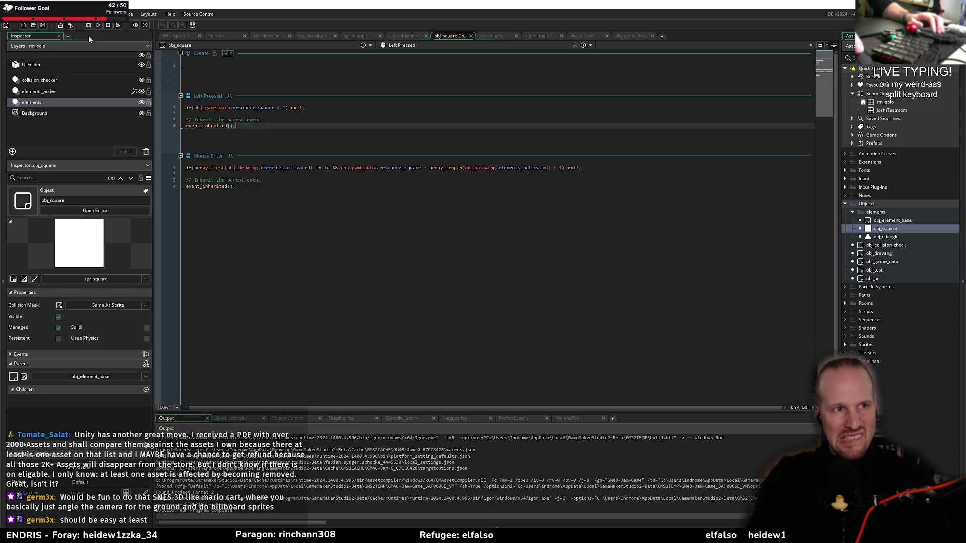
Step: Drop five obj_square instances at scattered spots among the triangles in rm_solo
left_click(234, 36)
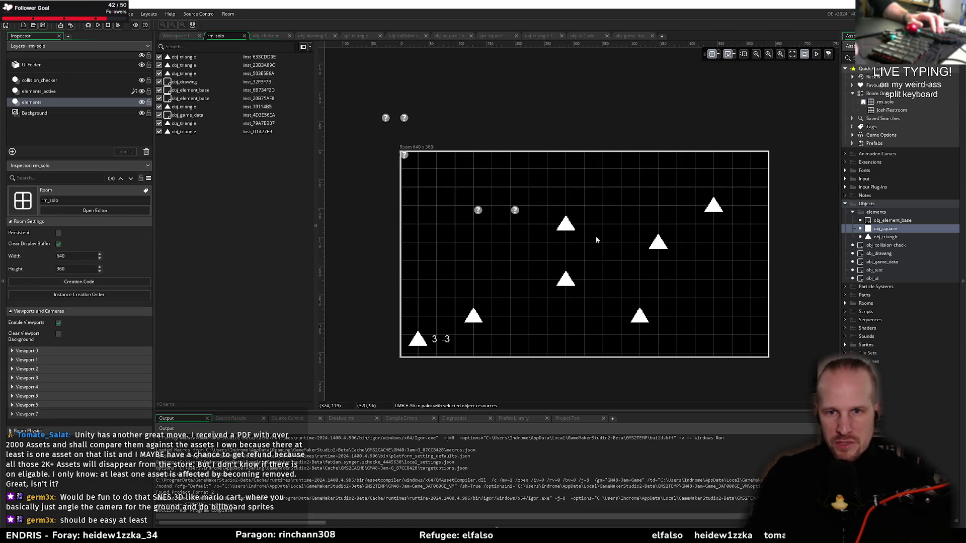
mouse_move(884, 230)
left_mouse_down()
mouse_move(632, 270)
mouse_move(650, 252)
mouse_move(677, 252)
left_mouse_up()
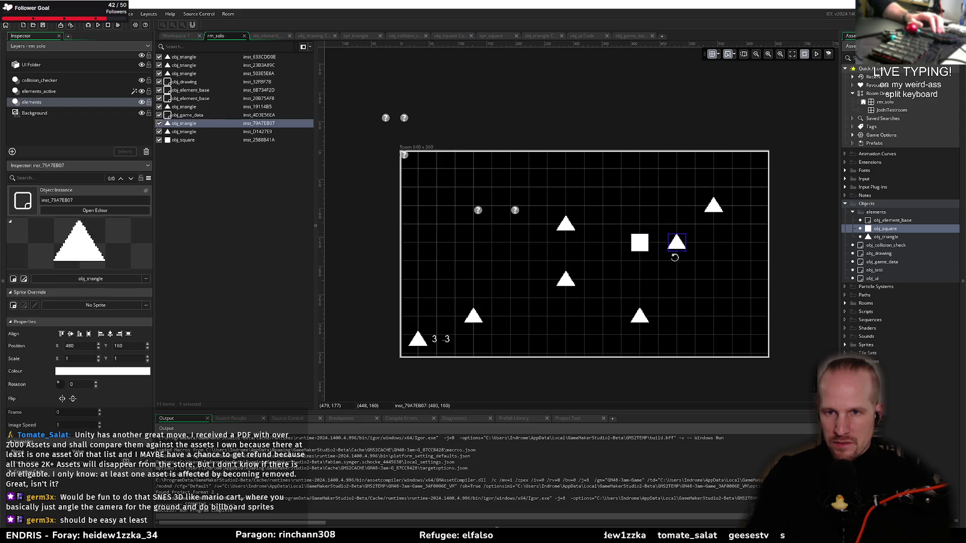
left_click_drag(885, 229, 599, 192)
mouse_move(886, 229)
left_mouse_down()
mouse_move(826, 244)
mouse_move(713, 297)
left_mouse_up()
left_click_drag(906, 230, 492, 262)
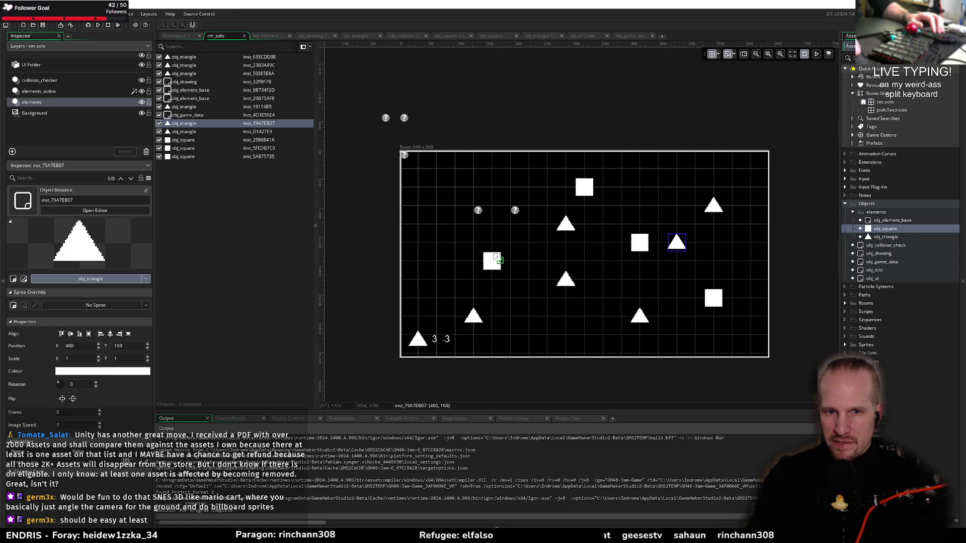
left_click_drag(880, 232, 566, 316)
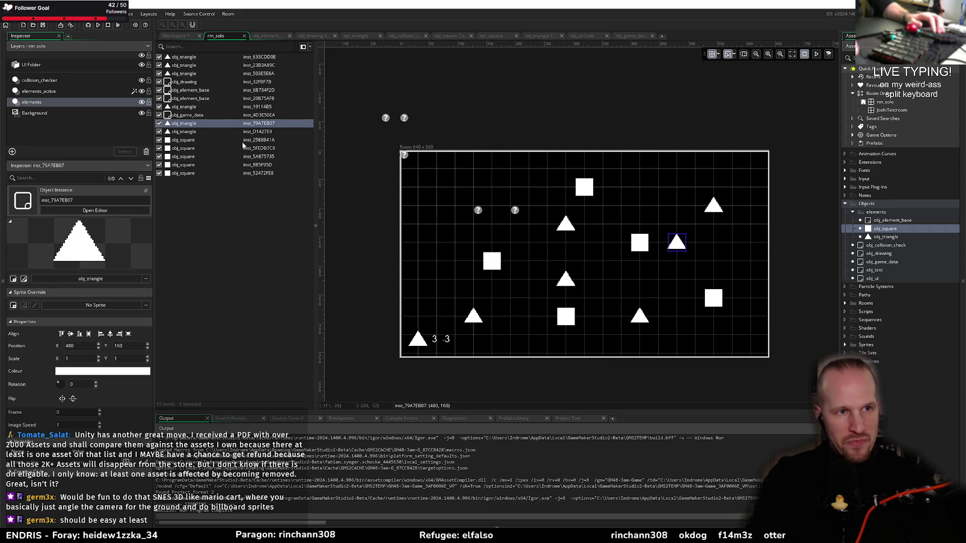
left_click(31, 64)
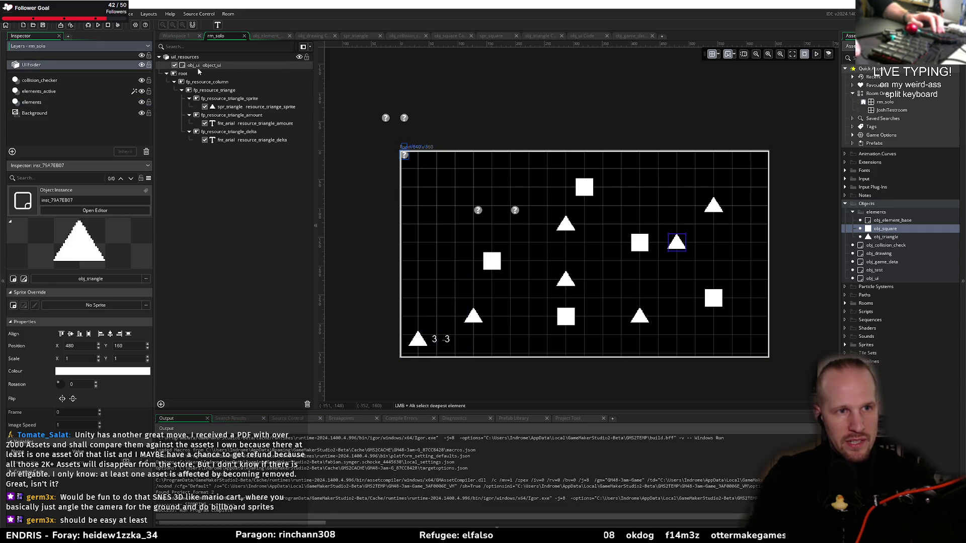
Step: Correct the panel name to fp_resource_triangle and duplicate the panel
left_click(214, 91)
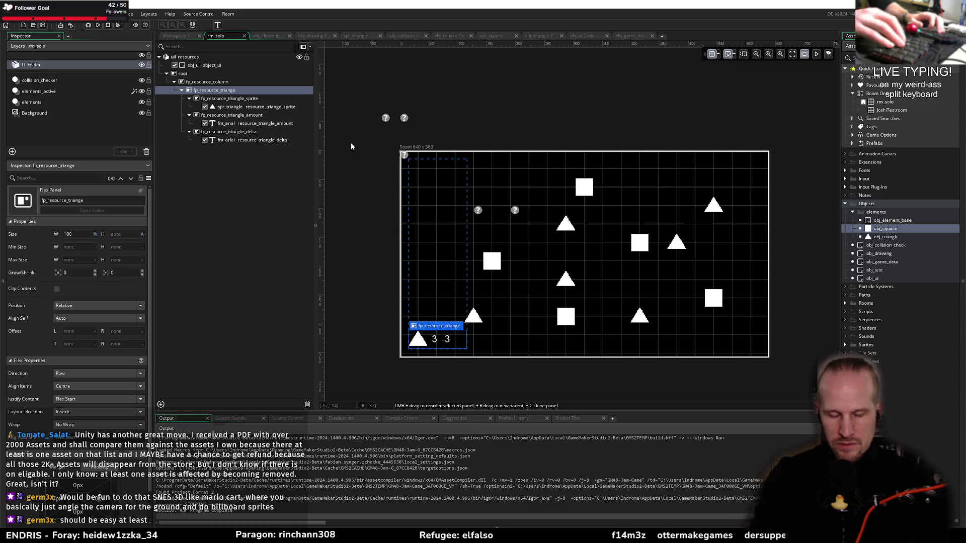
key("F2")
key("BackSpace")
type("le")
key("Return")
key("ctrl+d")
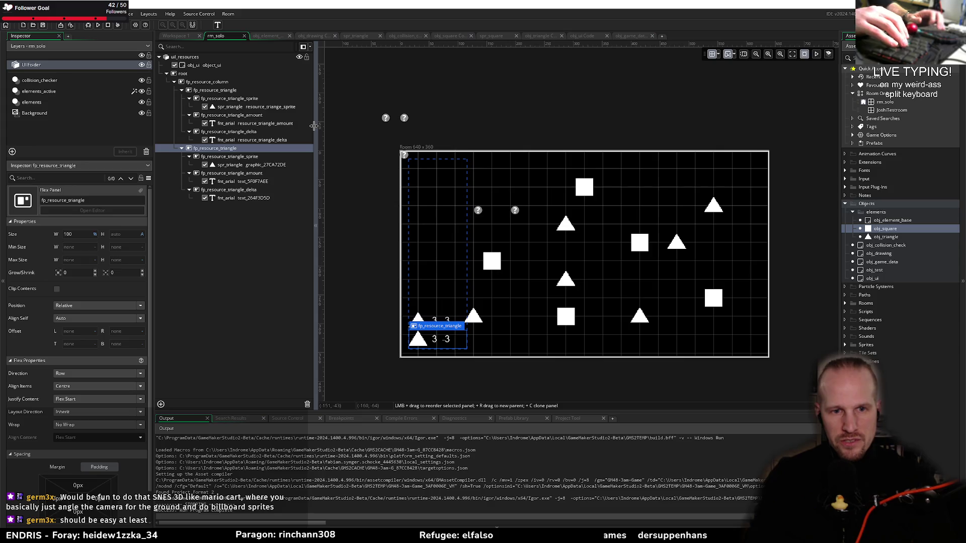
Step: Rename the duplicated panel's sprite element to fp_resource_square_sprite
left_click(242, 164)
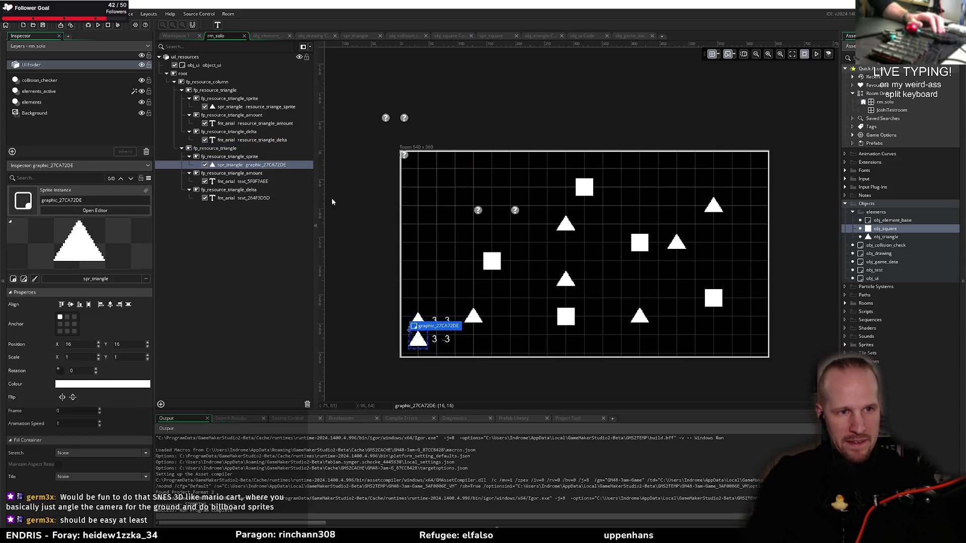
left_click(227, 149)
key("F2")
key("BackSpace")
type("squa")
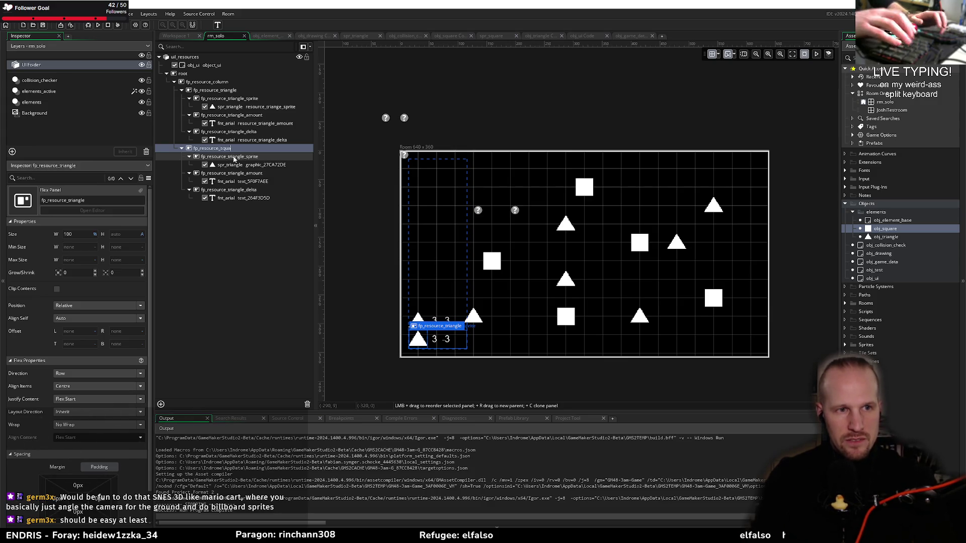
left_click(233, 157)
key("F2")
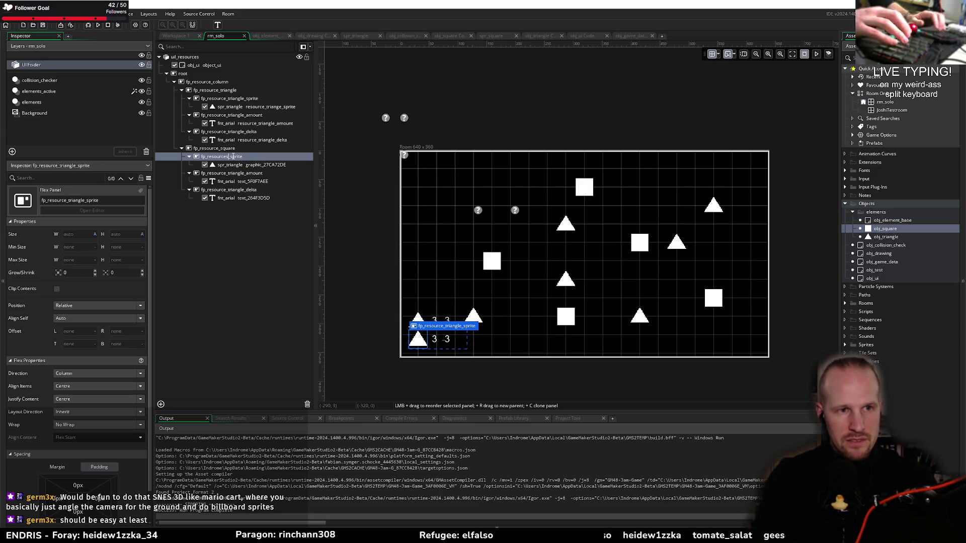
type("square_s")
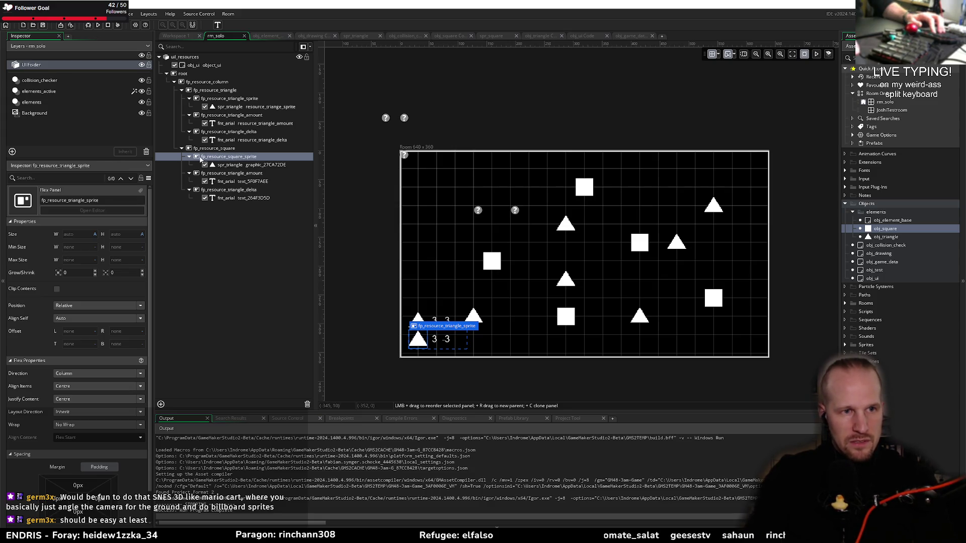
key("Return")
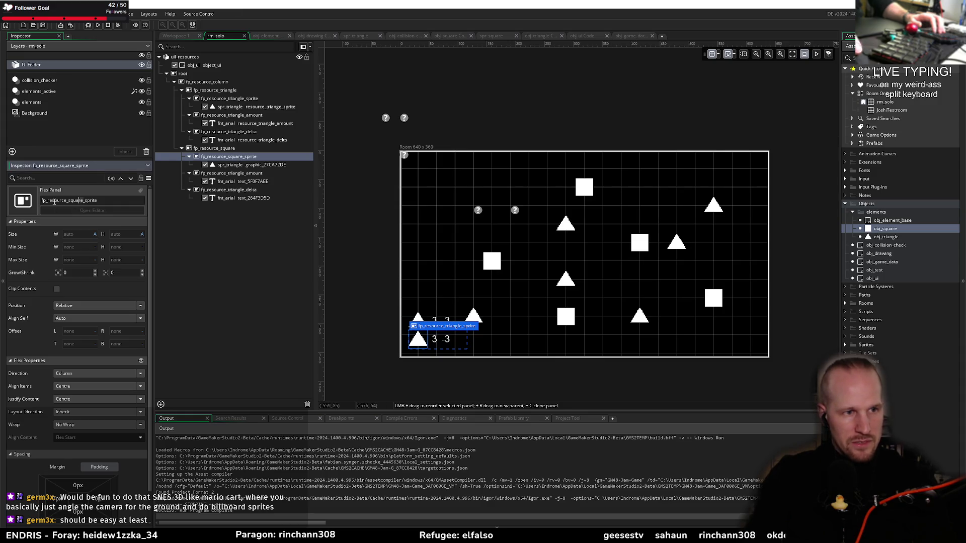
Step: Rename the copied amount and delta panels to fp_resource_square_amount and fp_resource_square_delta
key("Down")
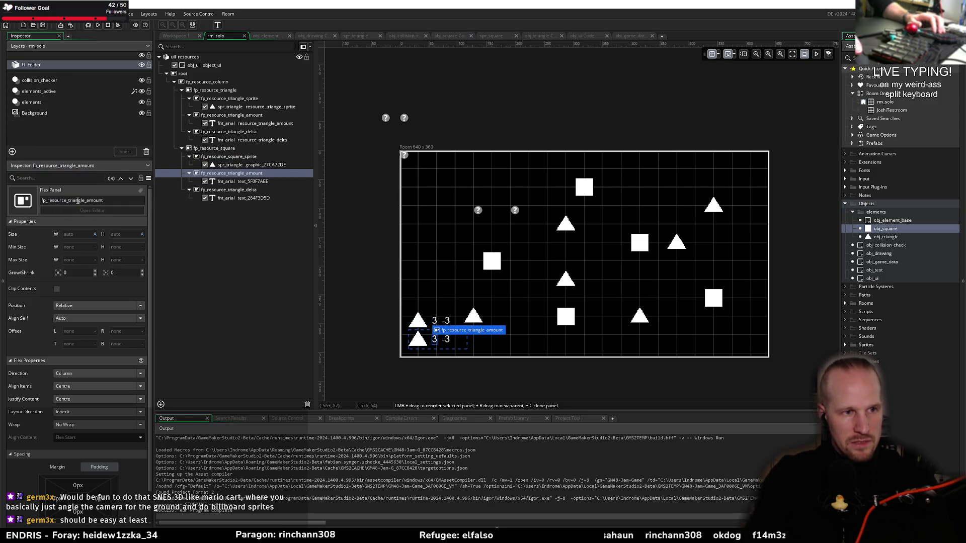
double_click(84, 200)
type("square")
key("Return")
key("Down")
key("Down")
key("Down")
key("Up")
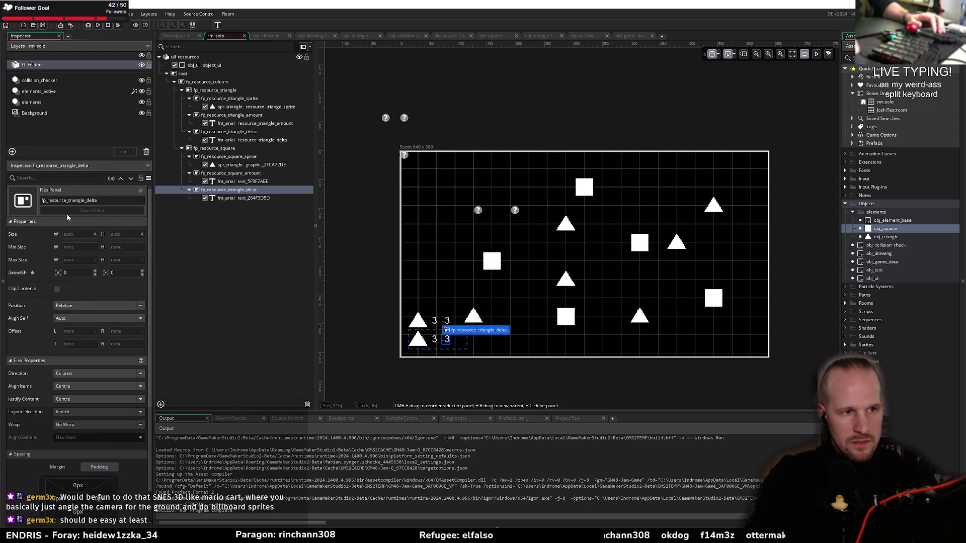
double_click(83, 200)
type("square")
key("Return")
left_click(263, 260)
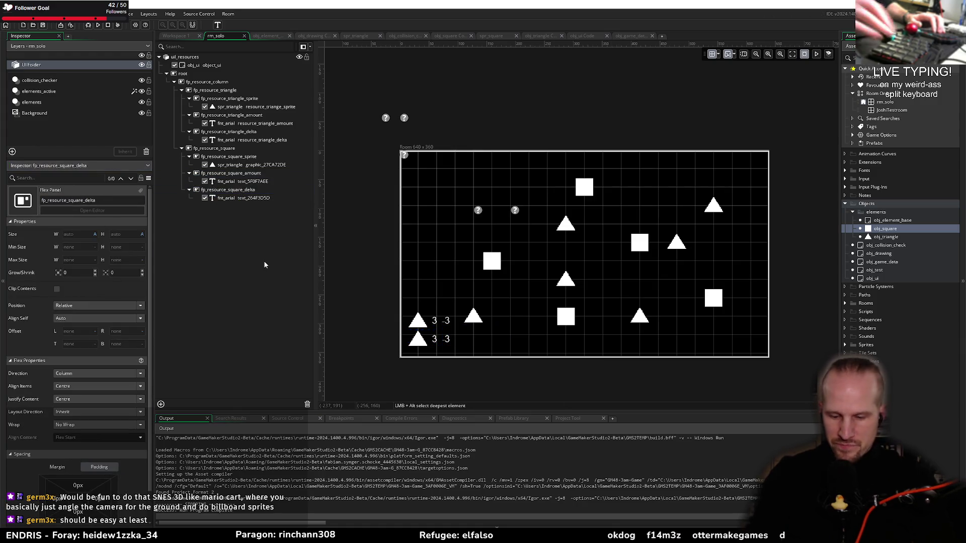
Step: In obj_ui's Create code, add a #region triangles marker above the triangle panel lookups
double_click(873, 278)
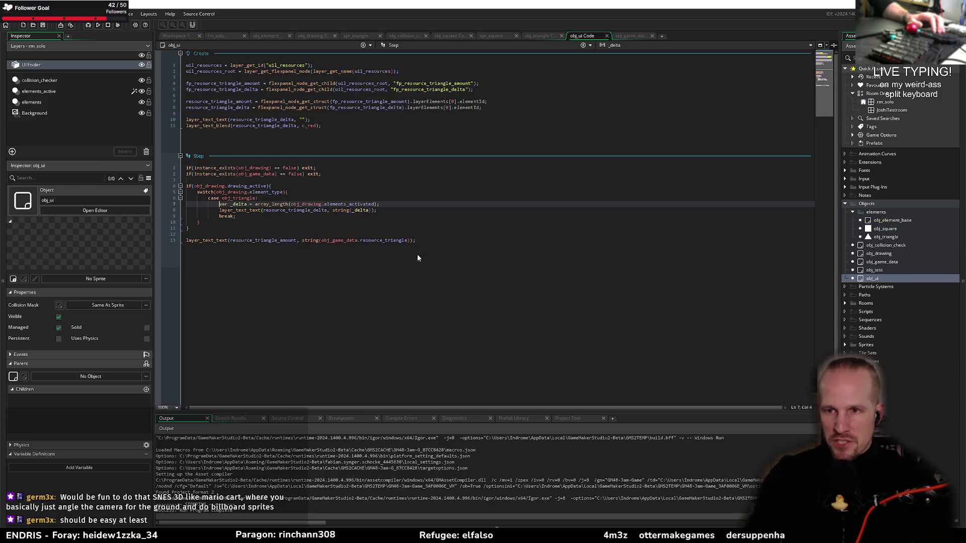
mouse_move(482, 107)
left_mouse_down()
mouse_move(186, 102)
mouse_move(209, 101)
left_mouse_up()
left_click(244, 89)
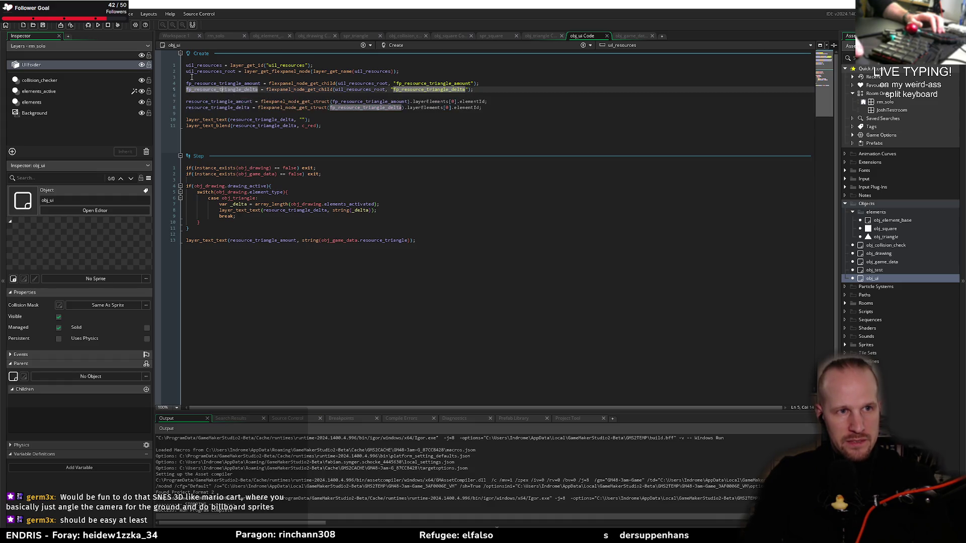
left_click(191, 77)
key("Return")
type("#regi")
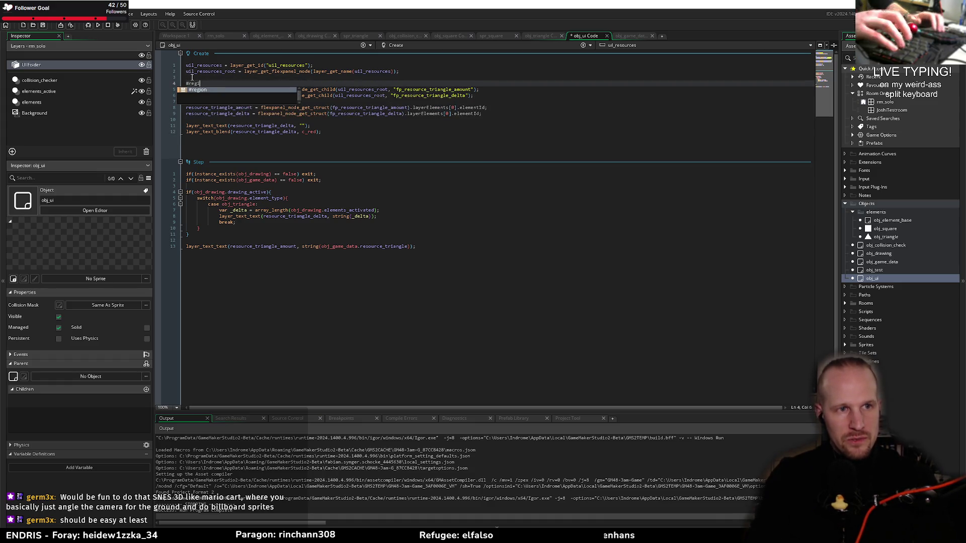
type("on st")
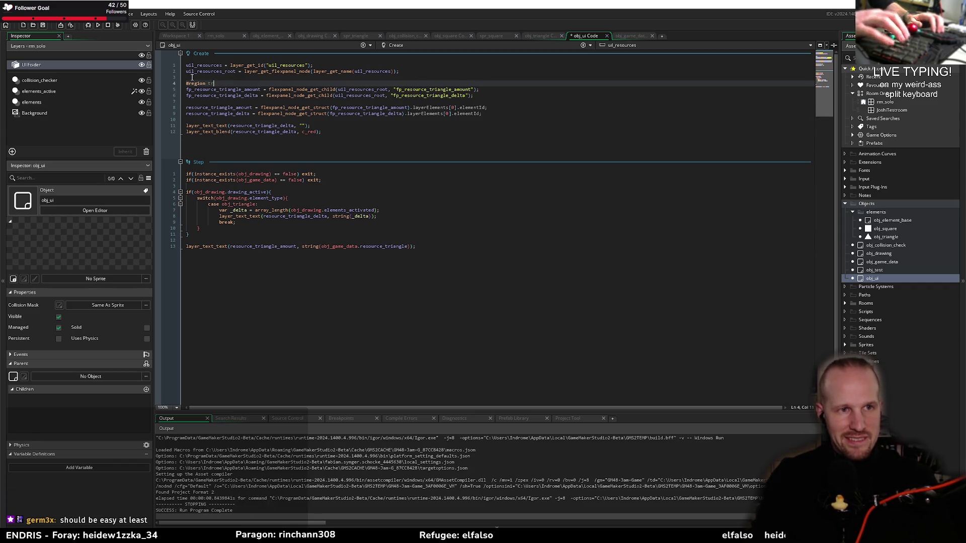
Step: Close the triangles region with #endregion after the triangle lookups
key("Down")
key("Down")
key("Down")
key("End")
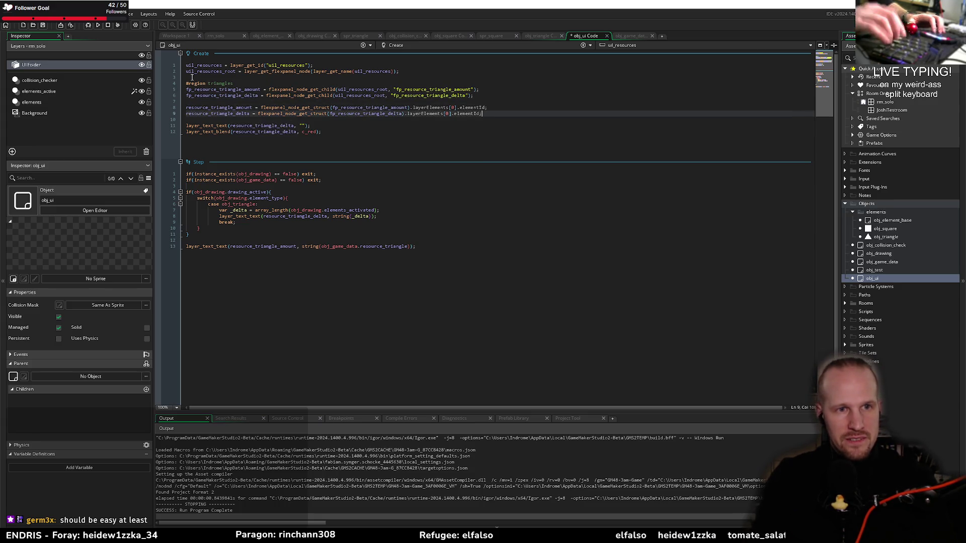
key("Return")
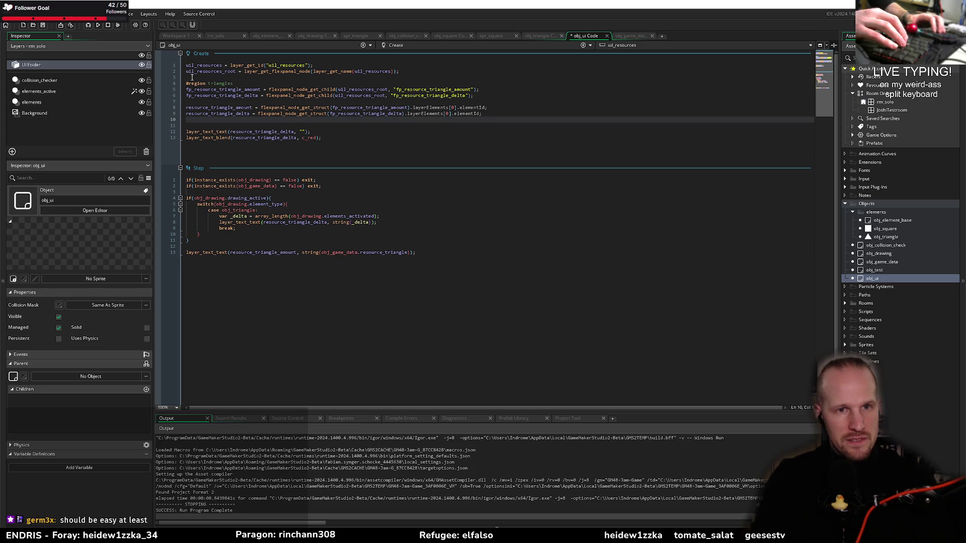
type("#re")
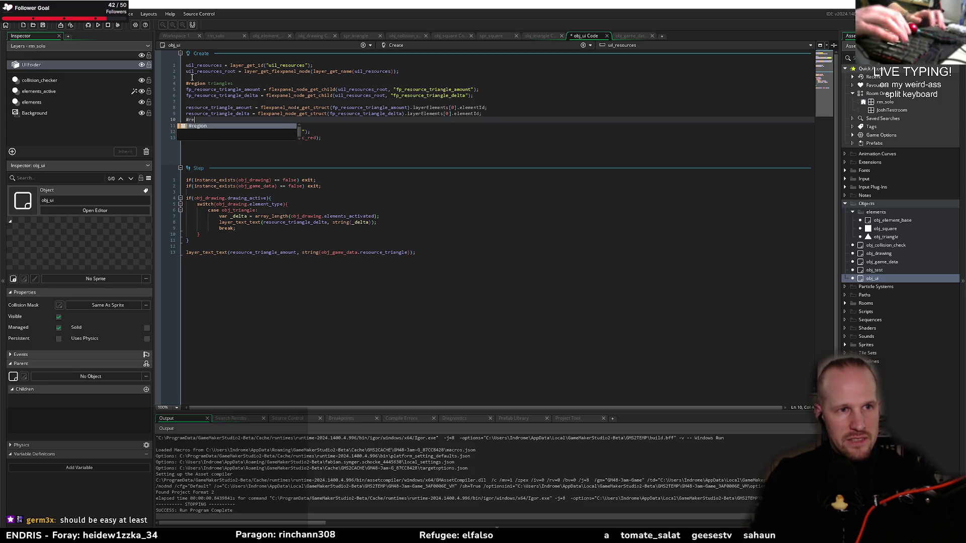
key("BackSpace")
key("BackSpace")
type("end")
key("Return")
key("Return")
key("Return")
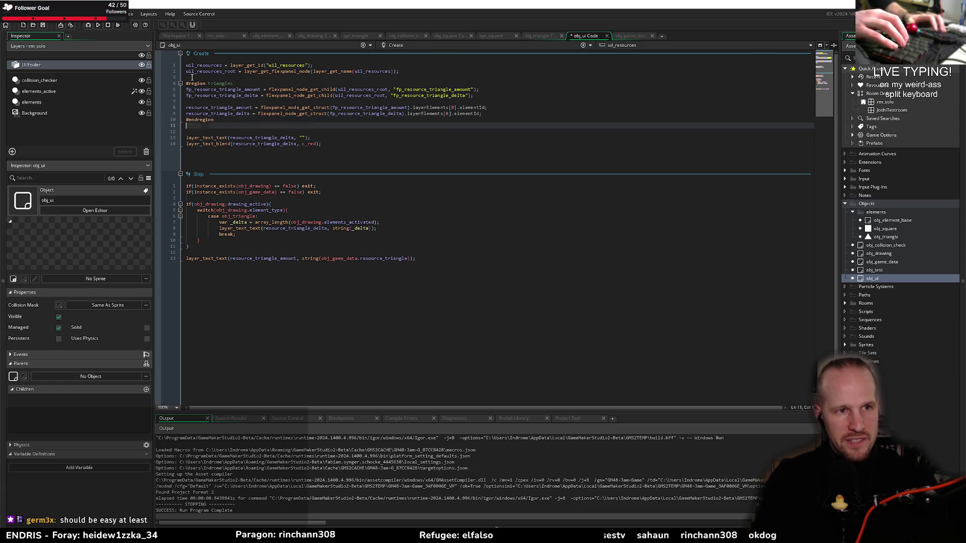
Step: Add an empty #region squares / #endregion block below it
type("#region ")
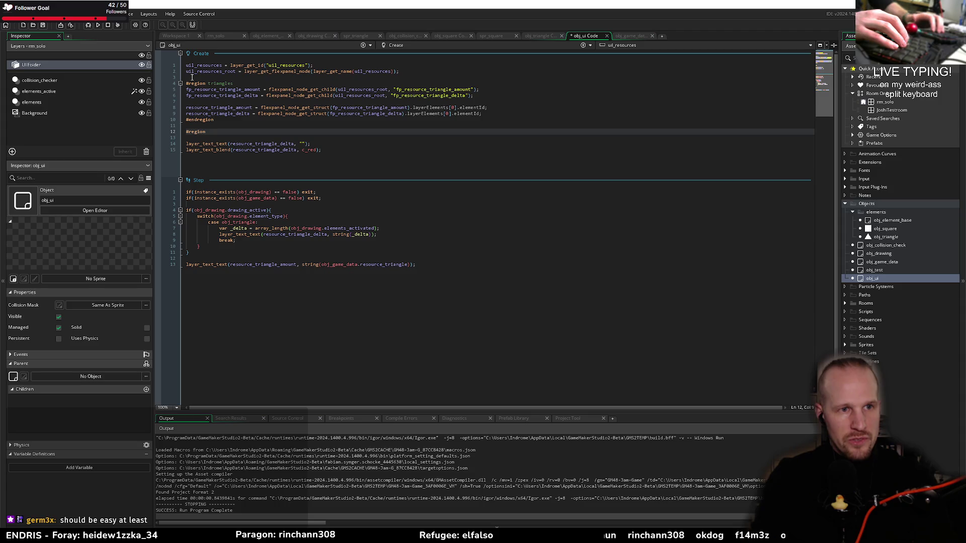
type("squares")
key("Return")
type("#end")
key("Return")
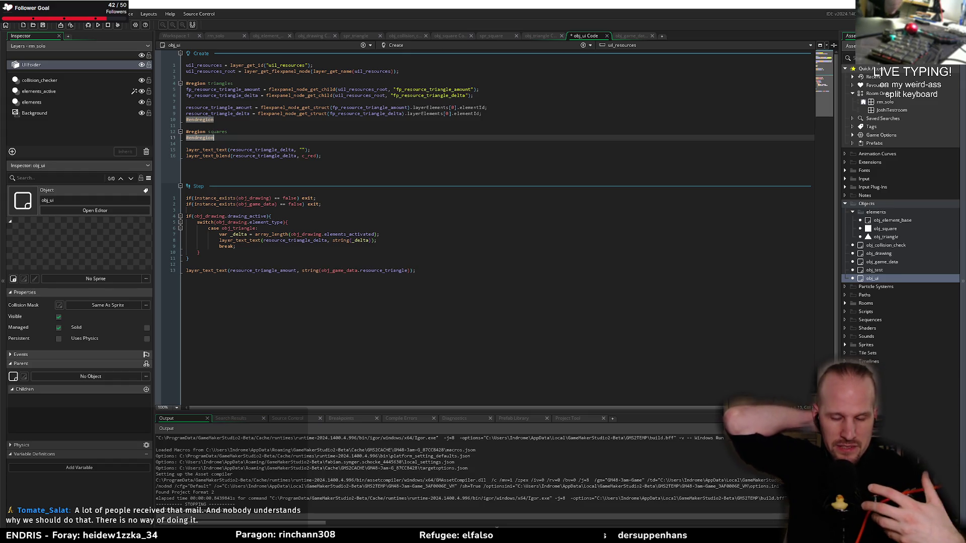
Step: Insert a blank line between #region squares and its #endregion
key("Up")
key("End")
key("Return")
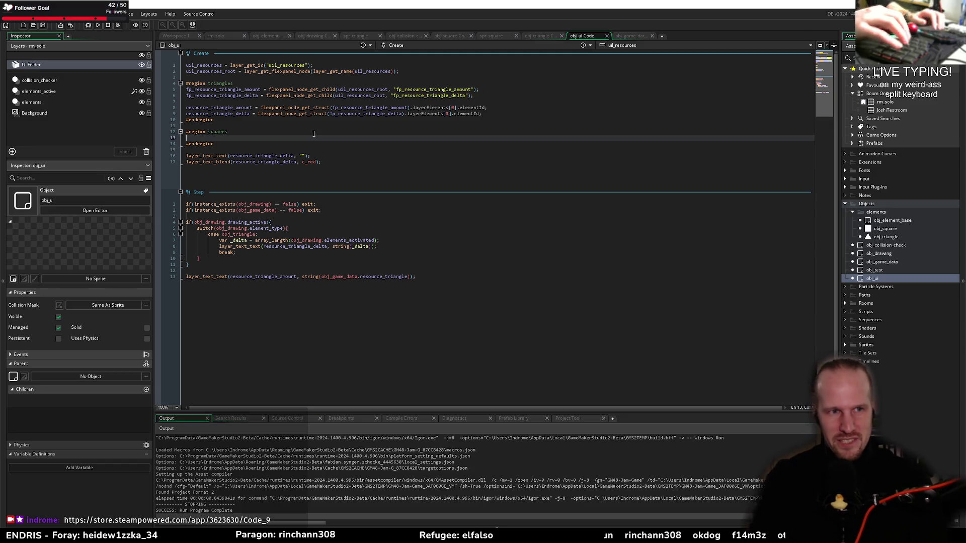
Step: Copy the triangle panel lookup lines into the squares region
key("Up")
key("Up")
key("Up")
key("End")
key("Up")
key("Up")
key("shift+Up")
key("shift+Up")
key("shift+Down")
key("shift+Down")
key("Up")
key("Up")
key("shift+Down")
key("shift+Down")
key("shift+Down")
key("shift+End")
key("ctrl+c")
key("Down")
key("Down")
key("Down")
key("ctrl+v")
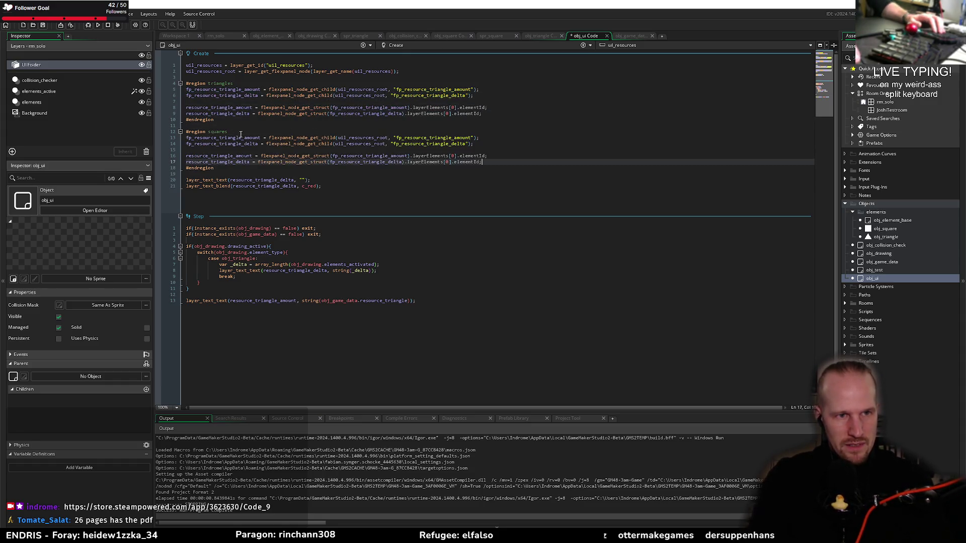
Step: Rename 'triangle' to 'square' in the pasted panel-node and resource variable names
left_click_drag(242, 137, 220, 146)
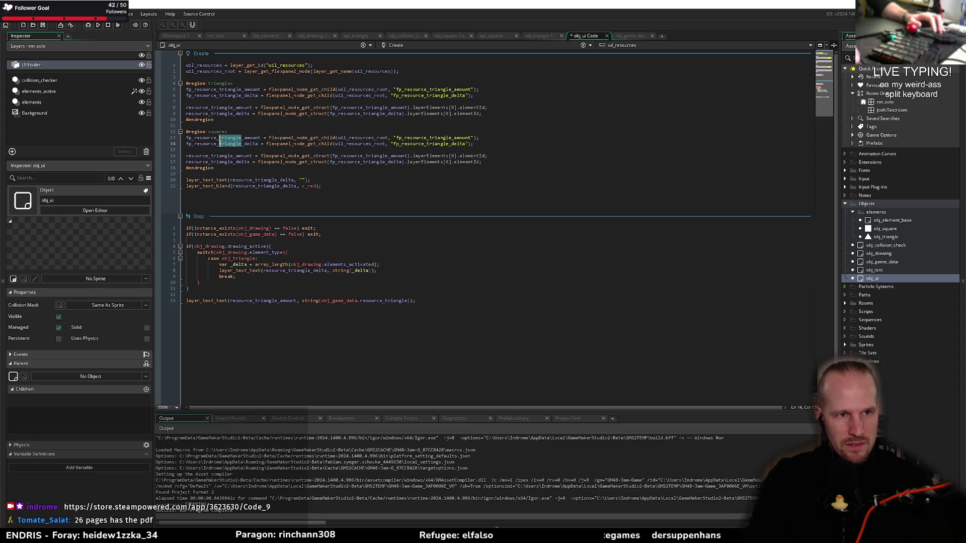
type("square")
key("Escape")
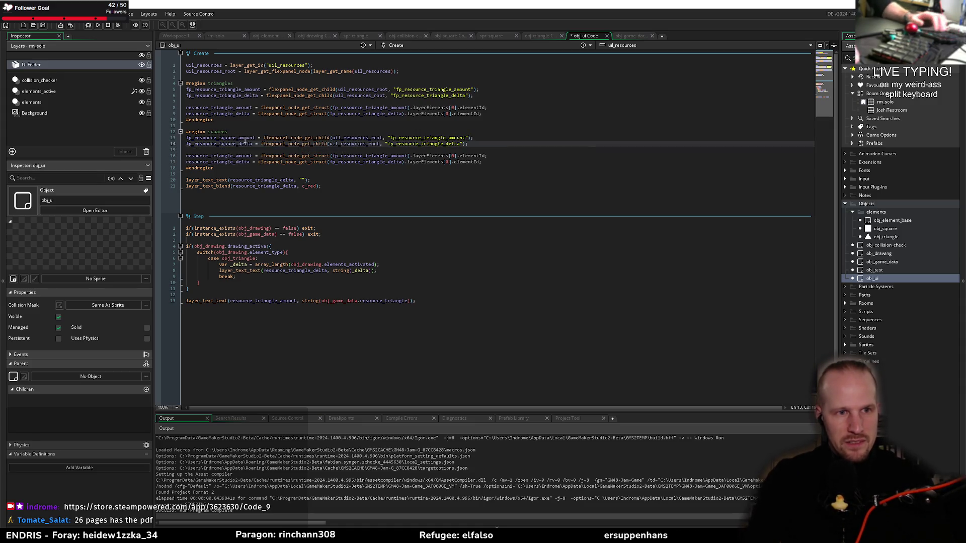
left_click_drag(234, 155, 212, 163)
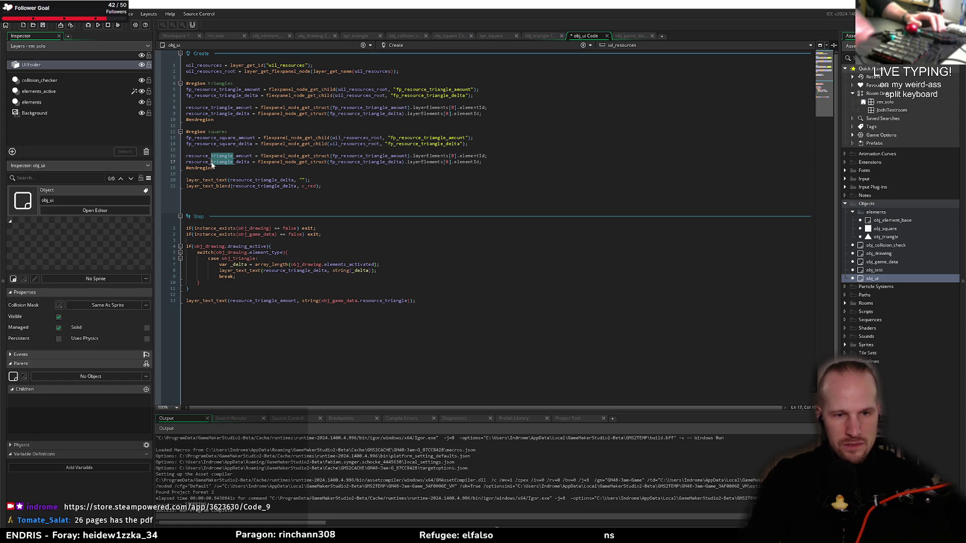
type("square")
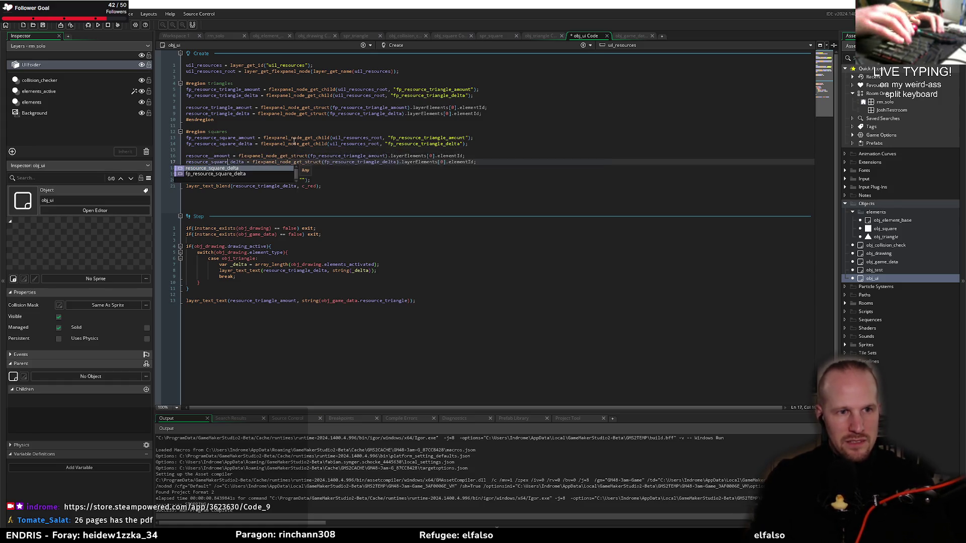
key("Escape")
key("Up")
key("Left")
key("Left")
key("Left")
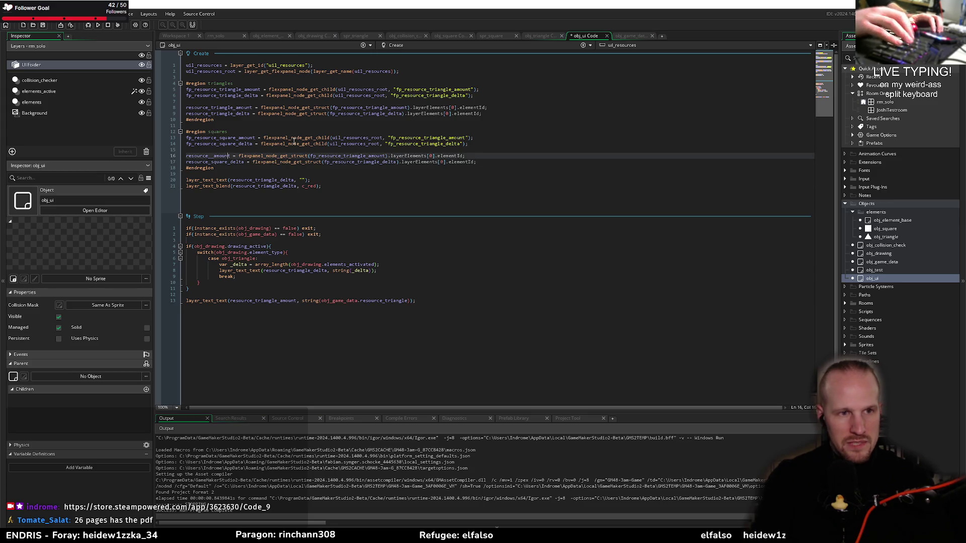
type("square")
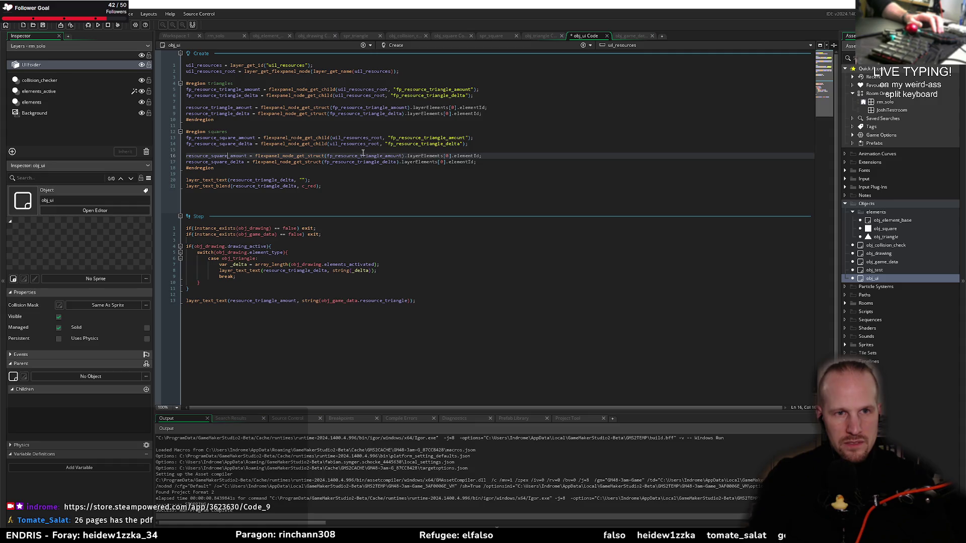
Step: Point the lookups at fp_resource_square_amount and fp_resource_square_delta, then save obj_ui
double_click(232, 139)
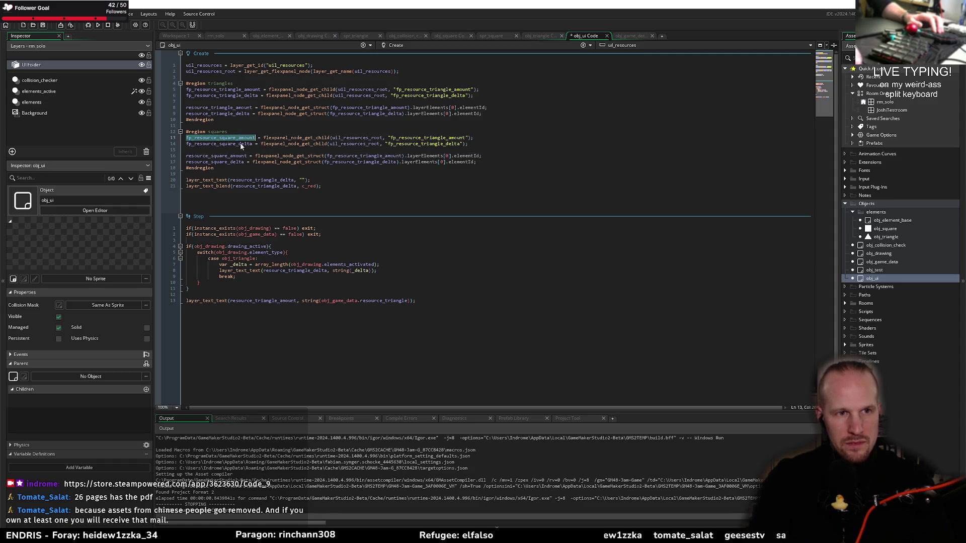
double_click(362, 156)
key("ctrl+v")
double_click(218, 144)
key("ctrl+c")
double_click(358, 162)
key("ctrl+v")
left_click(367, 179)
key("ctrl+s")
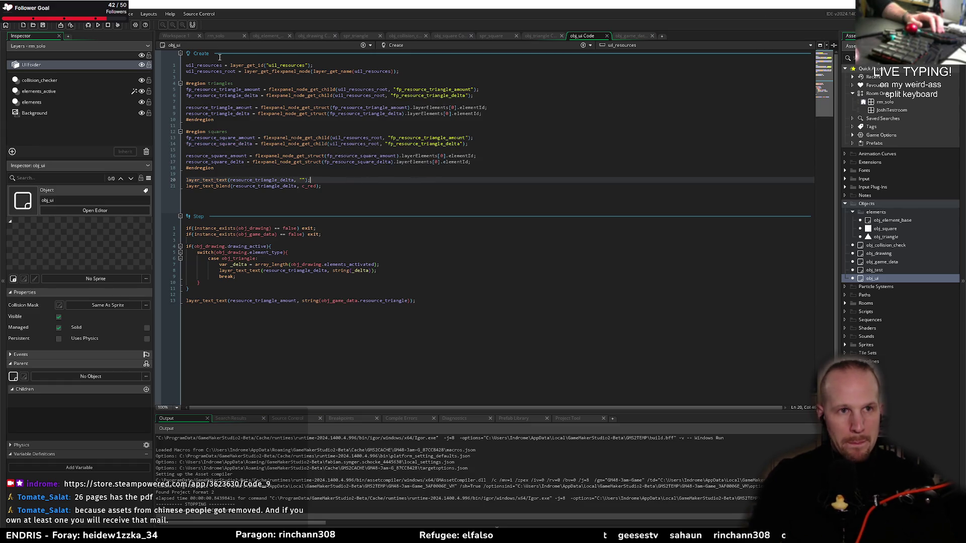
Step: In rm_solo, give the fp_resource_square row's sprite spr_square from Sprites/elements instead of spr_triangle
left_click(213, 34)
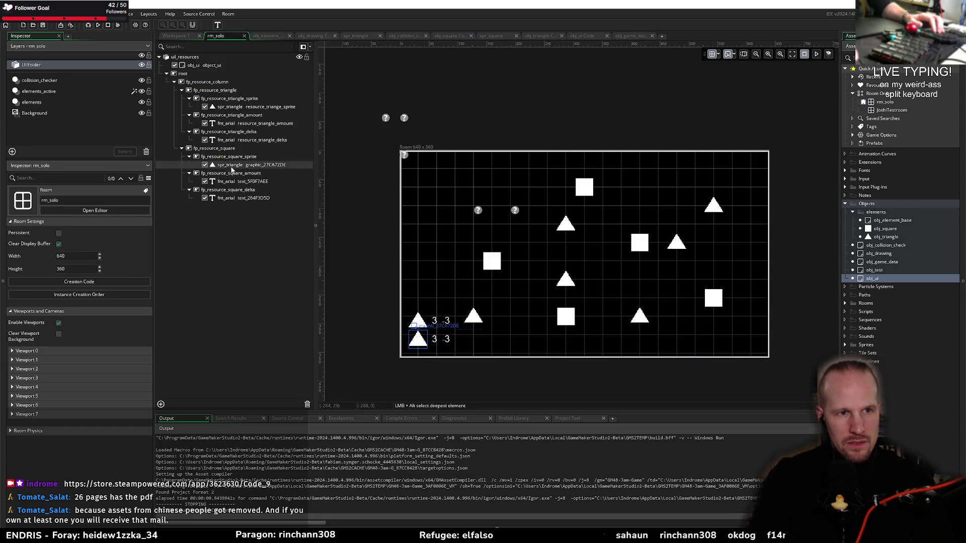
left_click(229, 148)
left_click(232, 166)
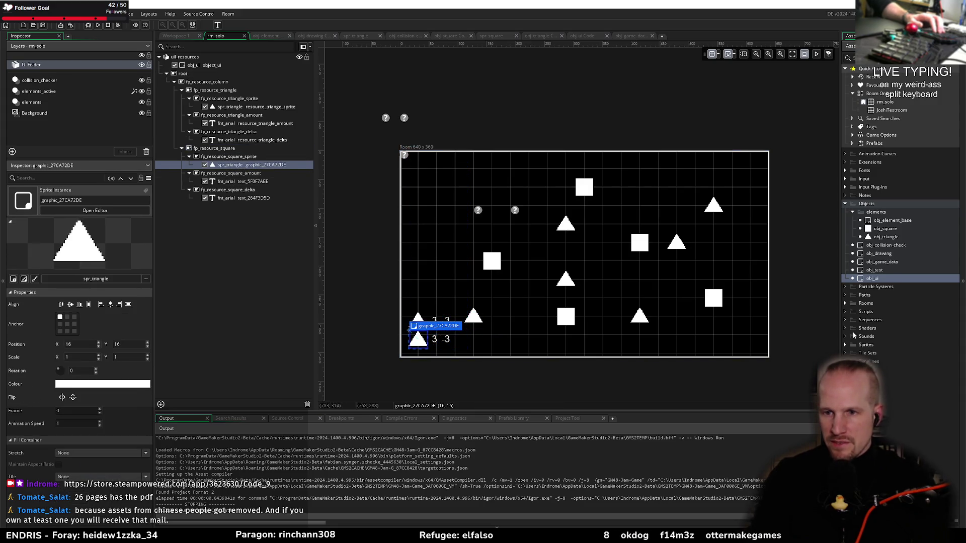
left_click(846, 345)
left_click(853, 353)
mouse_move(885, 362)
left_mouse_down()
mouse_move(71, 284)
mouse_move(92, 285)
left_mouse_up()
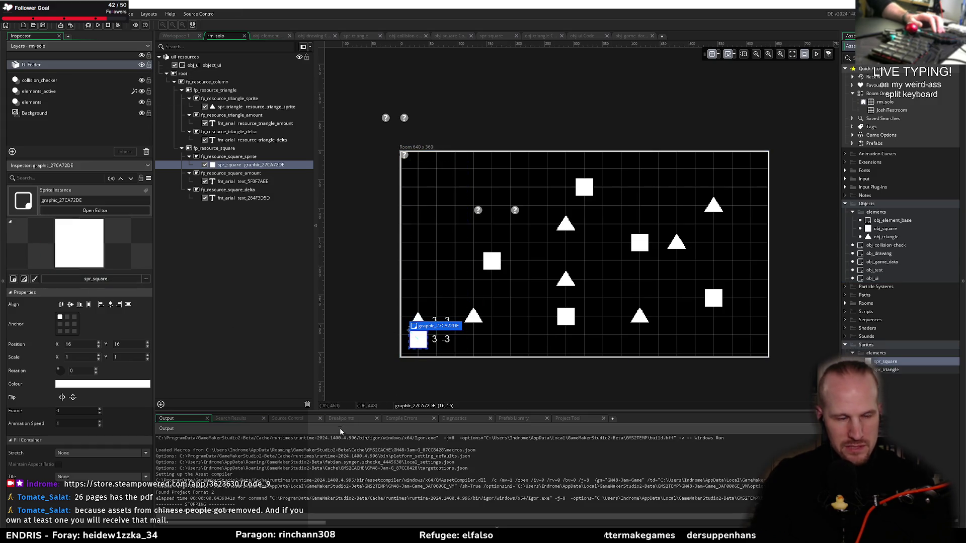
left_click(362, 345)
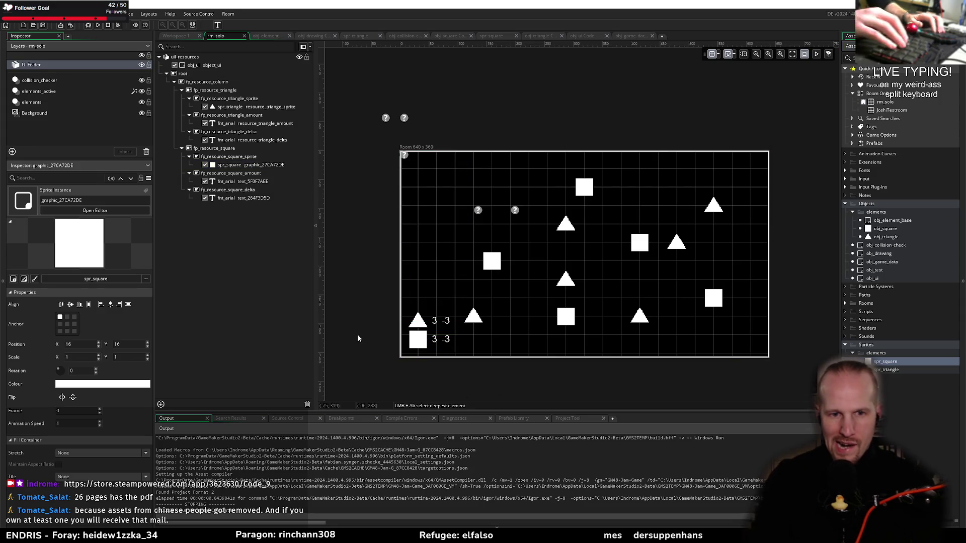
left_click(630, 36)
left_click(579, 36)
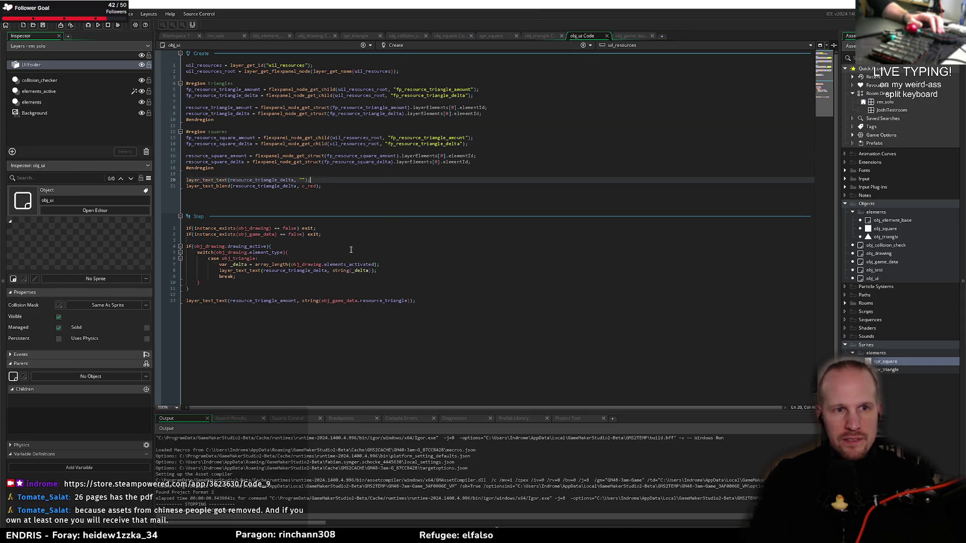
Step: Duplicate the triangle amount line so it writes obj_game_data.resource_square into resource_square_amount, and save
left_click(442, 302)
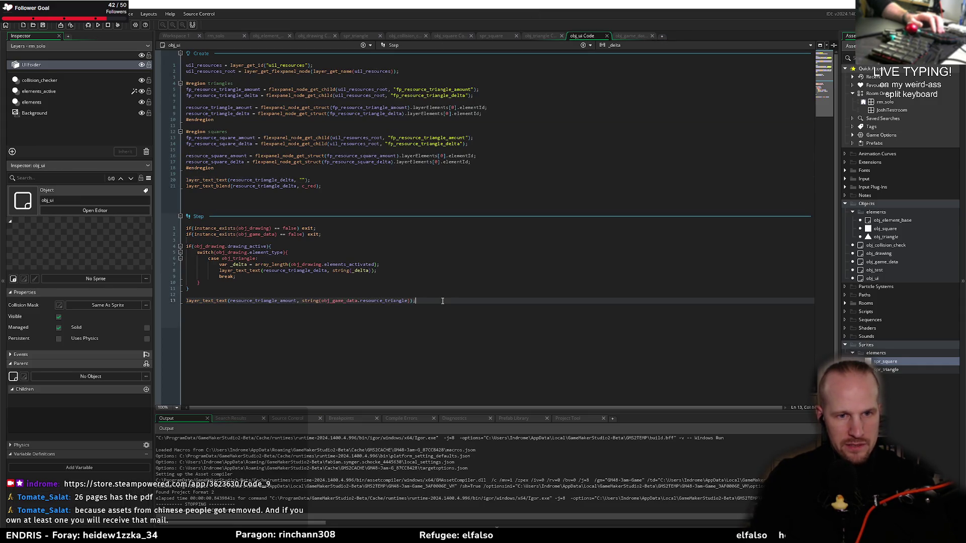
key("ctrl+d")
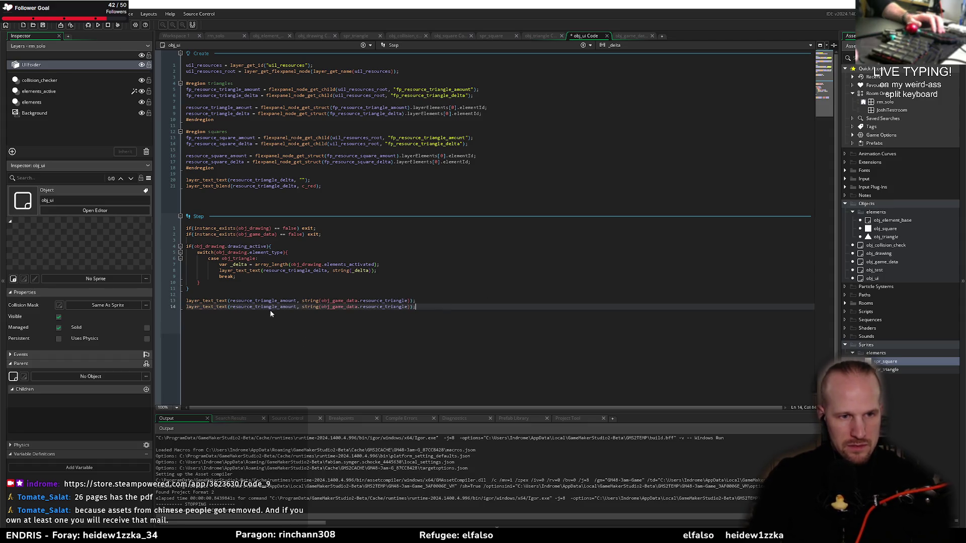
double_click(231, 155)
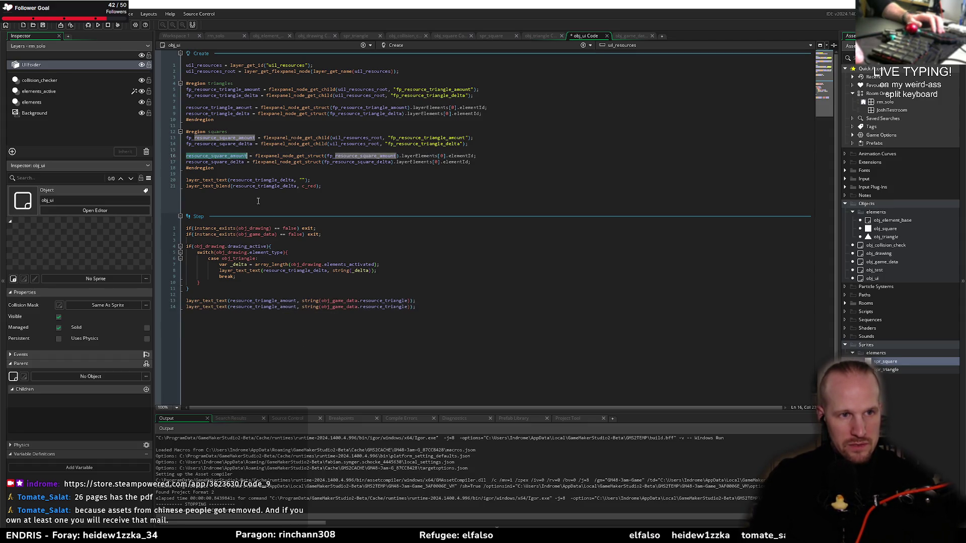
double_click(285, 306)
key("ctrl+v")
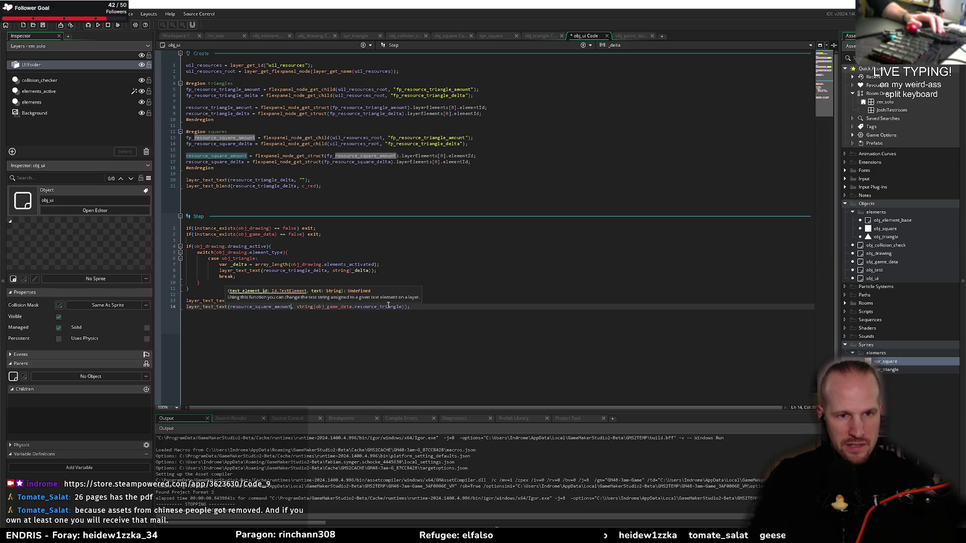
key("ctrl+Home")
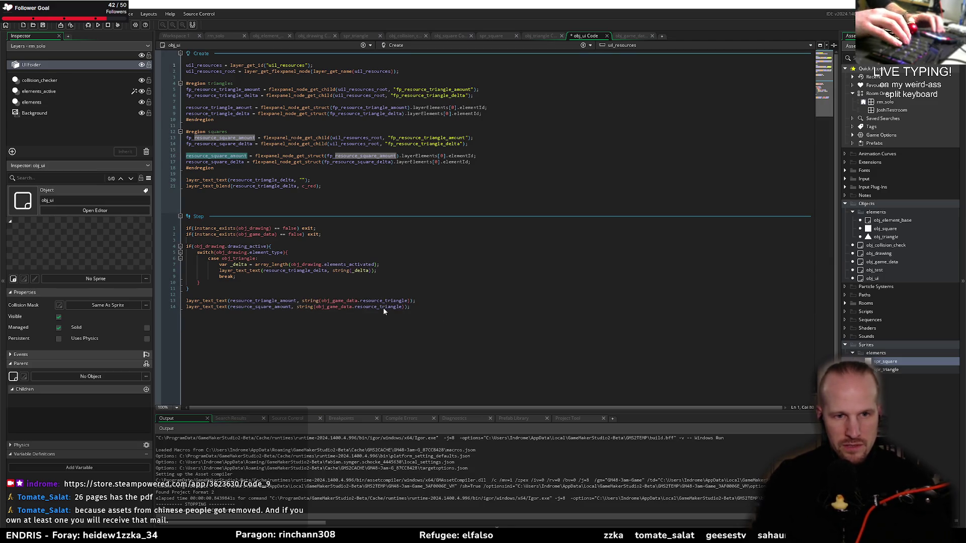
double_click(382, 307)
type("r")
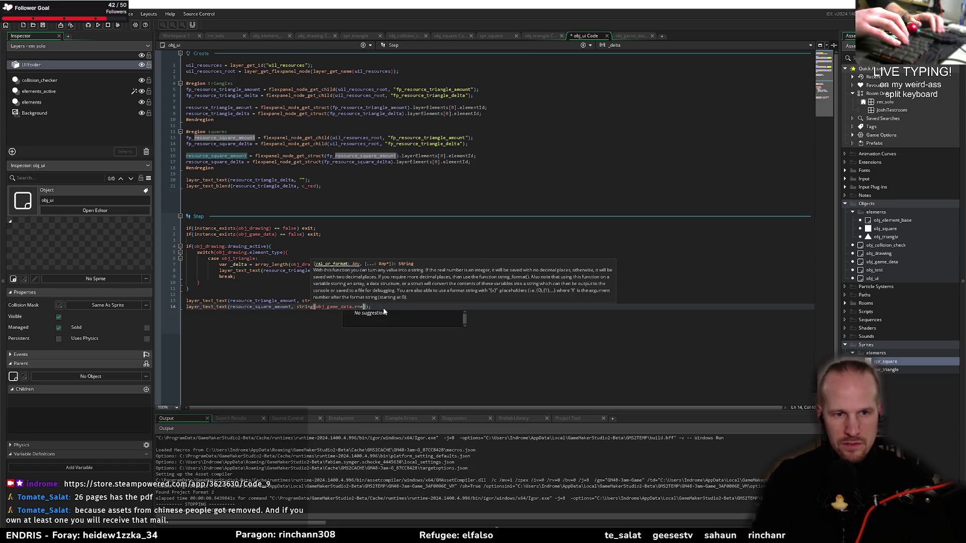
type("esource_square")
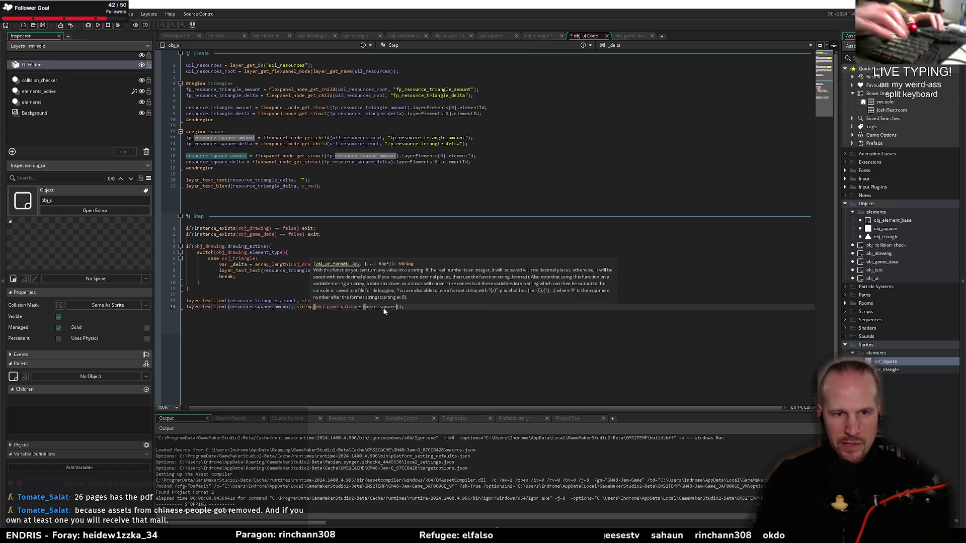
key("ctrl+s")
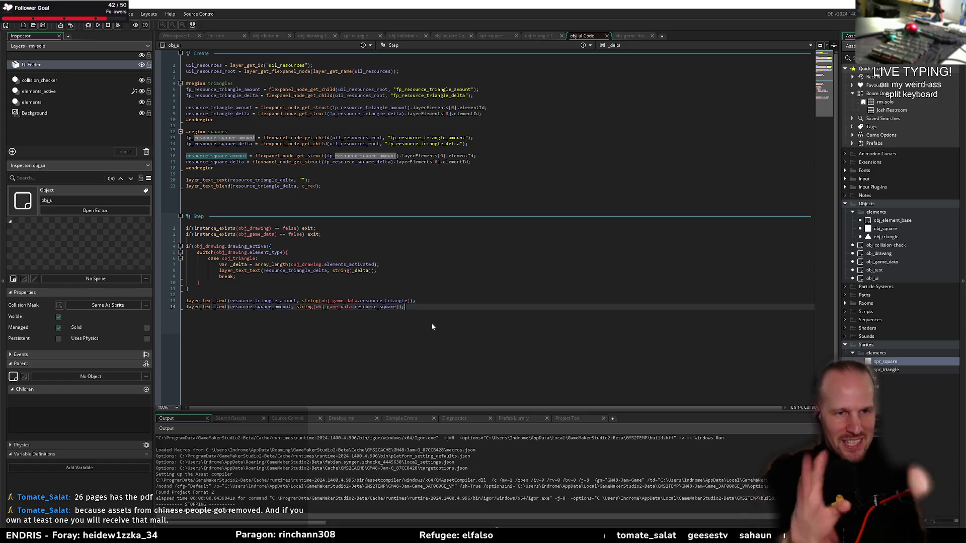
Step: Change the squares node strings to fp_resource_square_amount and fp_resource_square_delta, and save
left_click(424, 132)
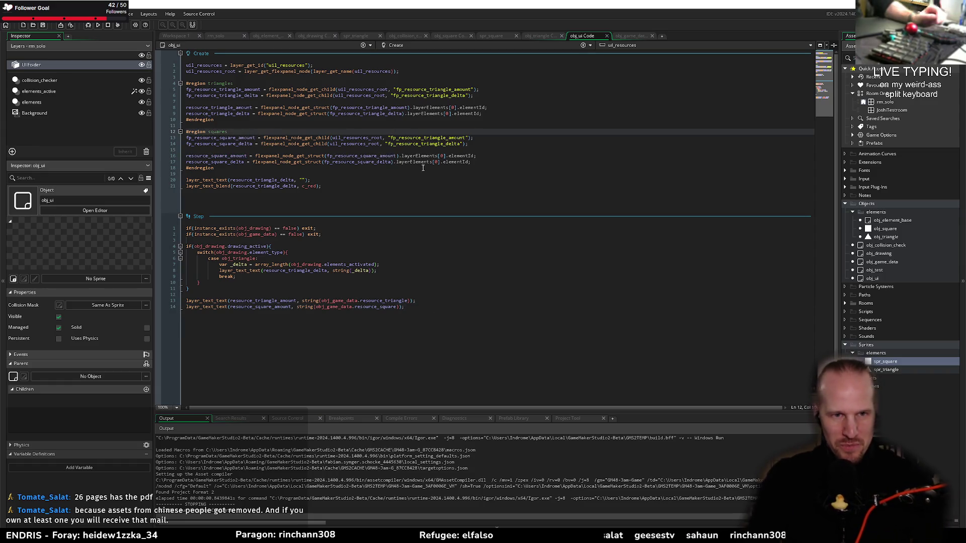
double_click(428, 138)
type("sq")
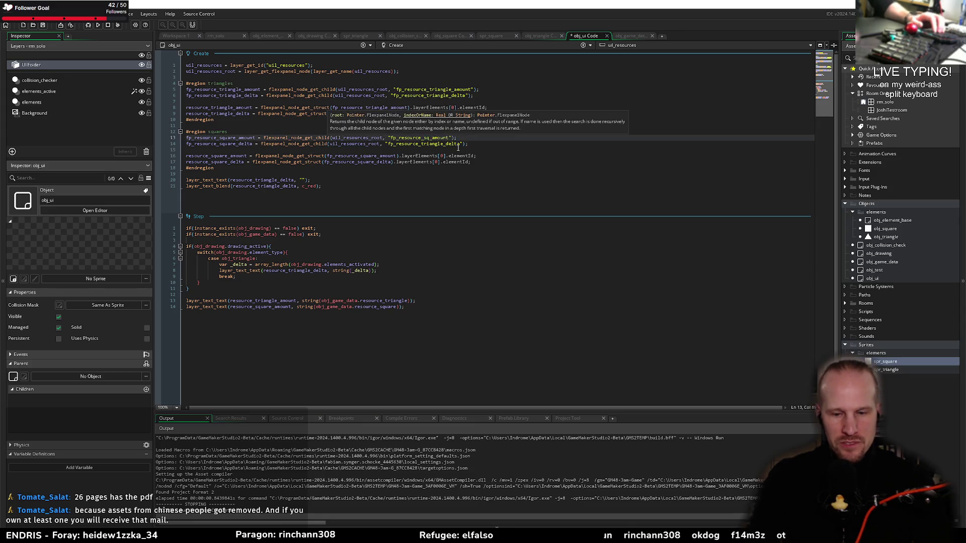
type("uare")
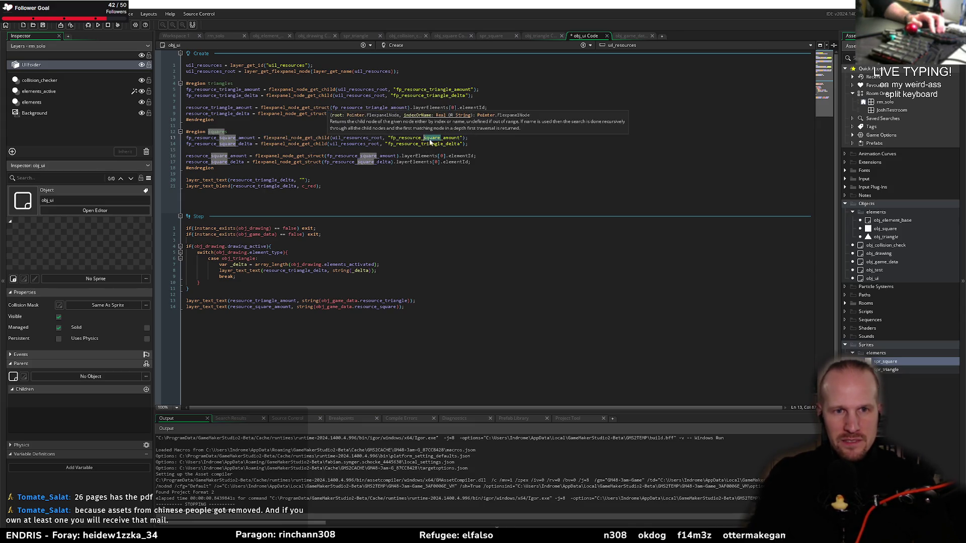
double_click(421, 144)
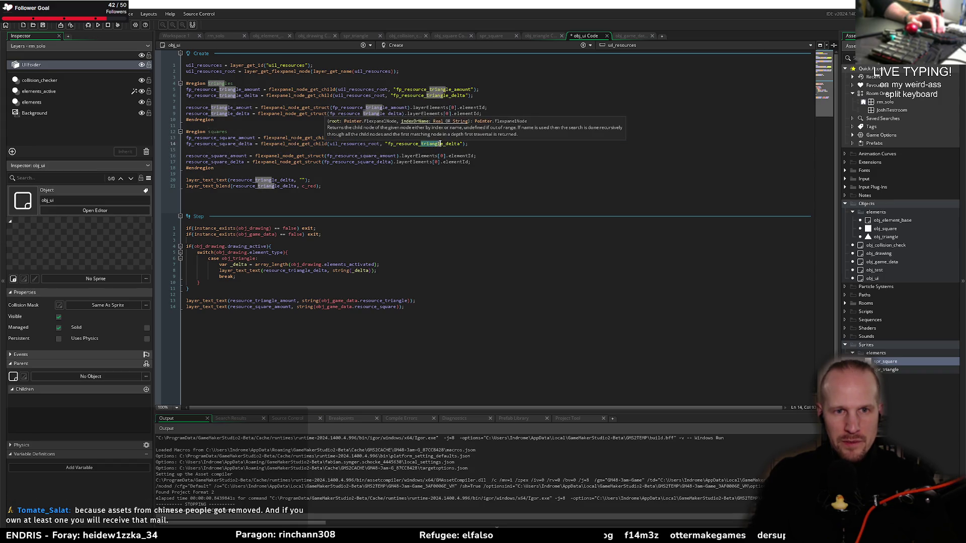
type("square")
key("Down")
key("Down")
key("Down")
key("ctrl+s")
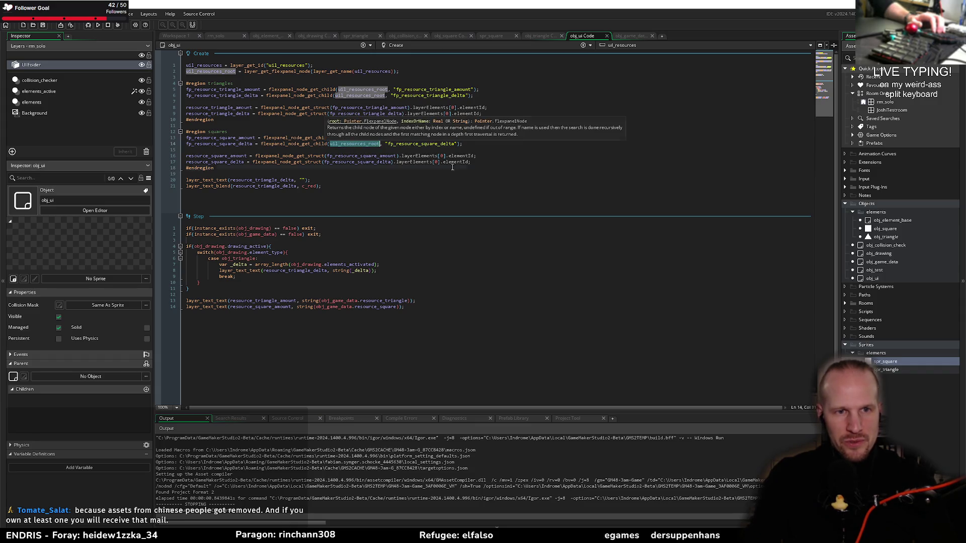
Step: Duplicate the triangle delta text and blend lines and switch them to resource_square_delta
left_click(369, 194)
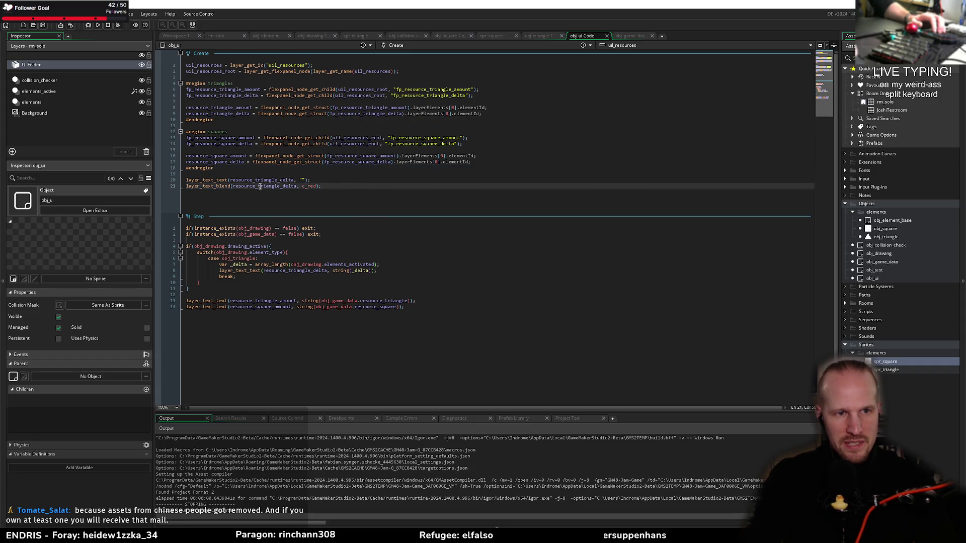
left_click_drag(346, 185, 175, 175)
key("ctrl+c")
left_click(322, 211)
key("ctrl+v")
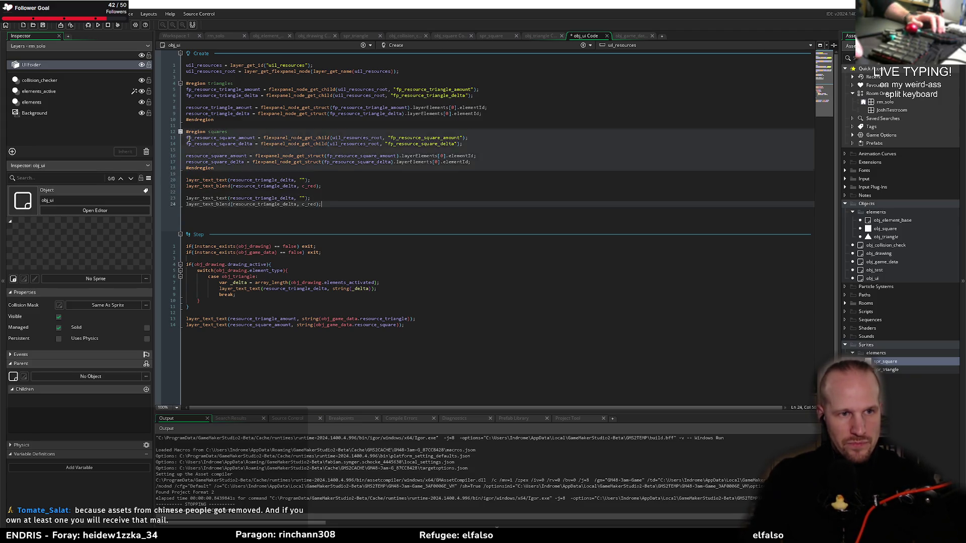
double_click(215, 162)
key("ctrl+c")
double_click(261, 198)
key("ctrl+v")
double_click(266, 204)
key("ctrl+v")
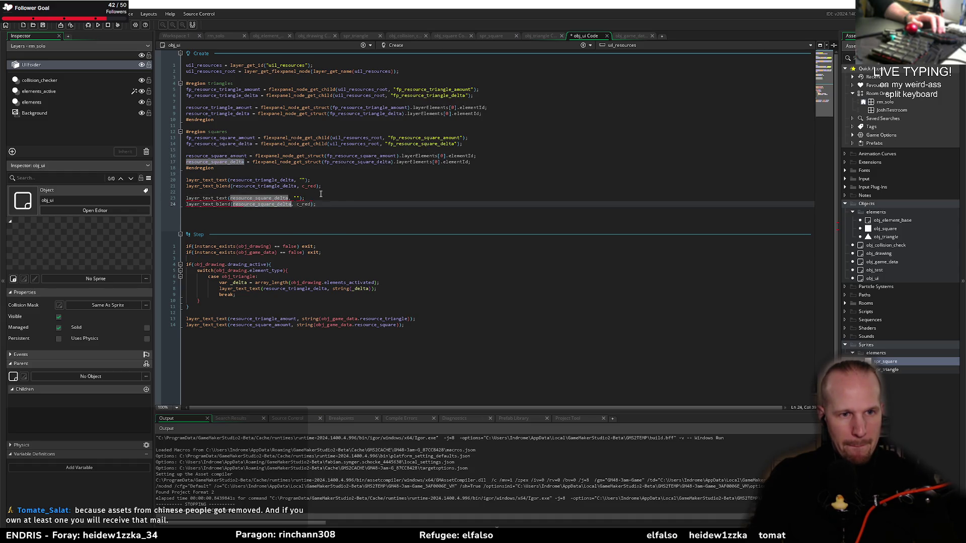
left_click(216, 192)
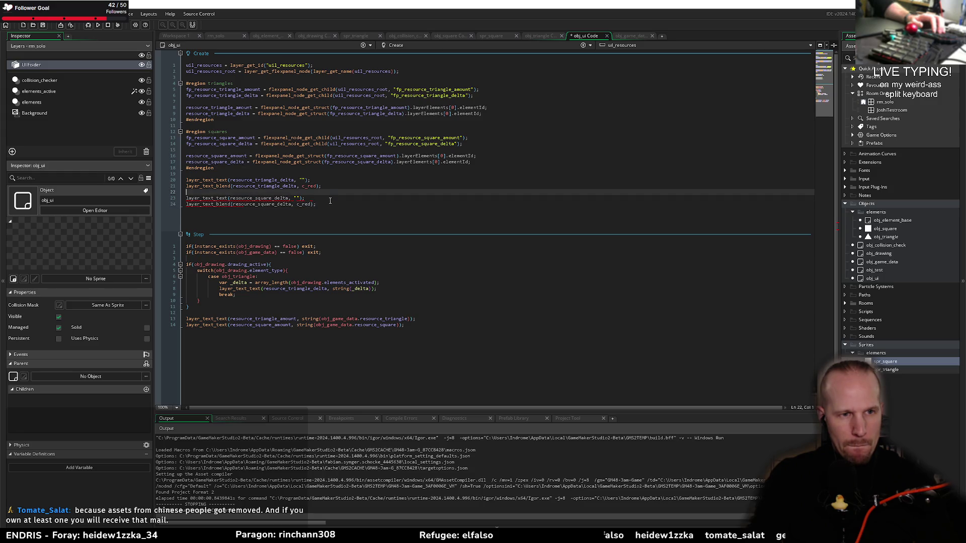
Step: Verify the resource_square_delta lines 23 and 24, save the Create code, and run the game
left_click(314, 199)
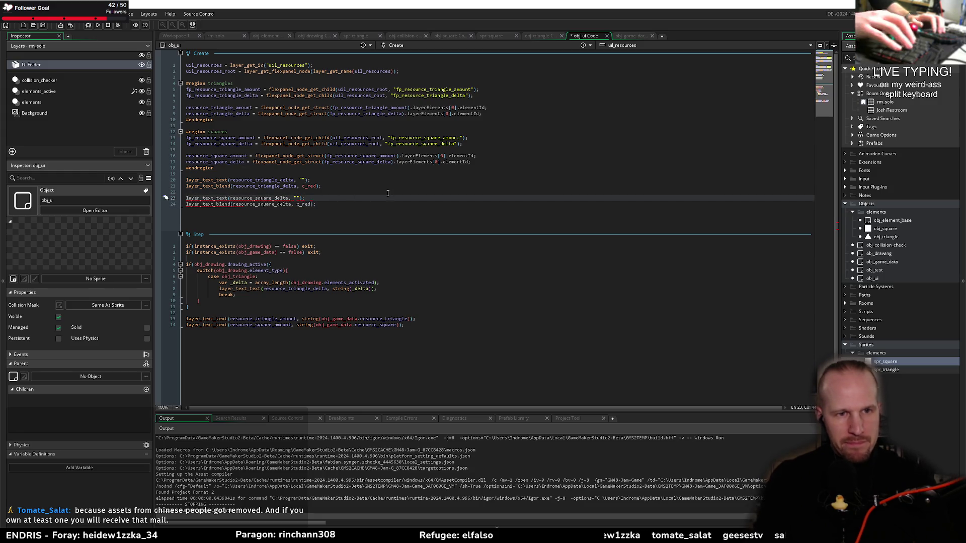
left_click(327, 204)
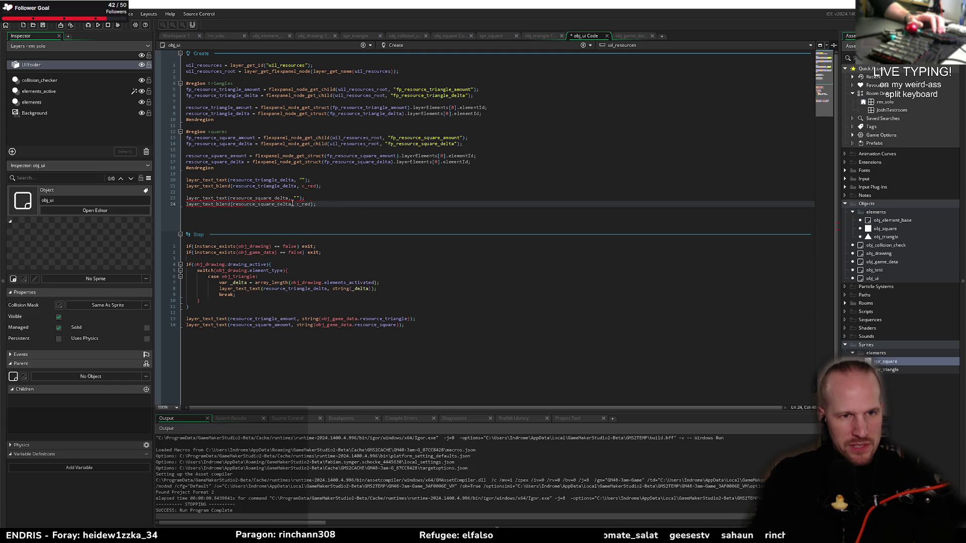
mouse_move(222, 199)
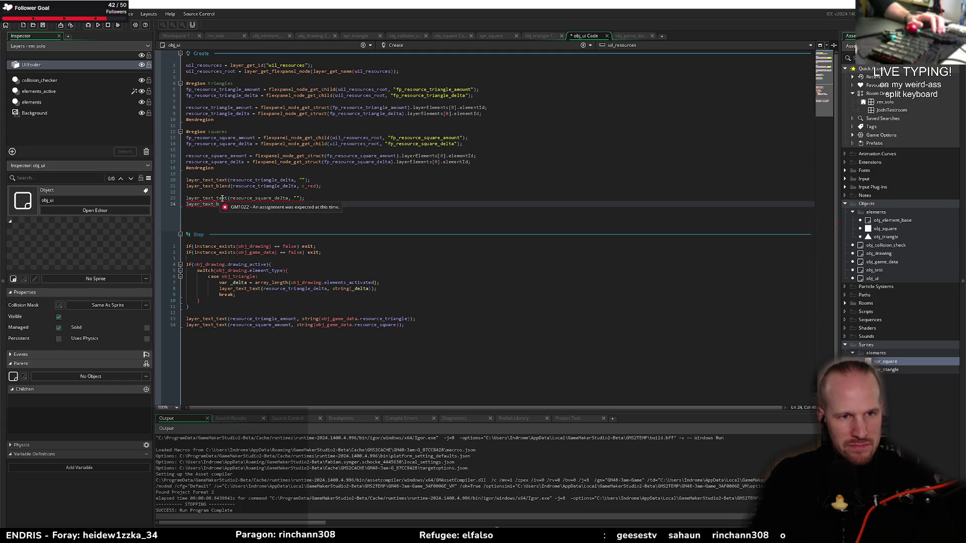
left_click(256, 193)
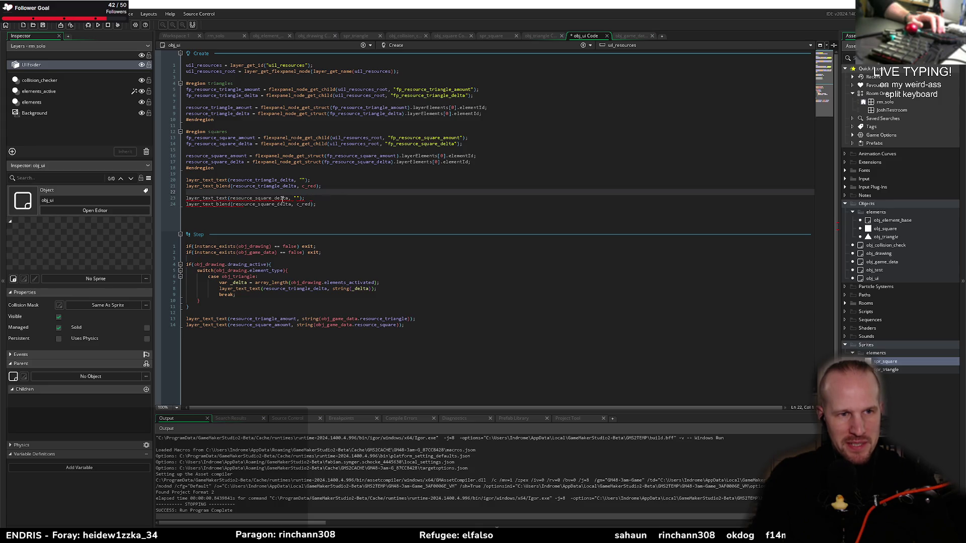
left_click(261, 198)
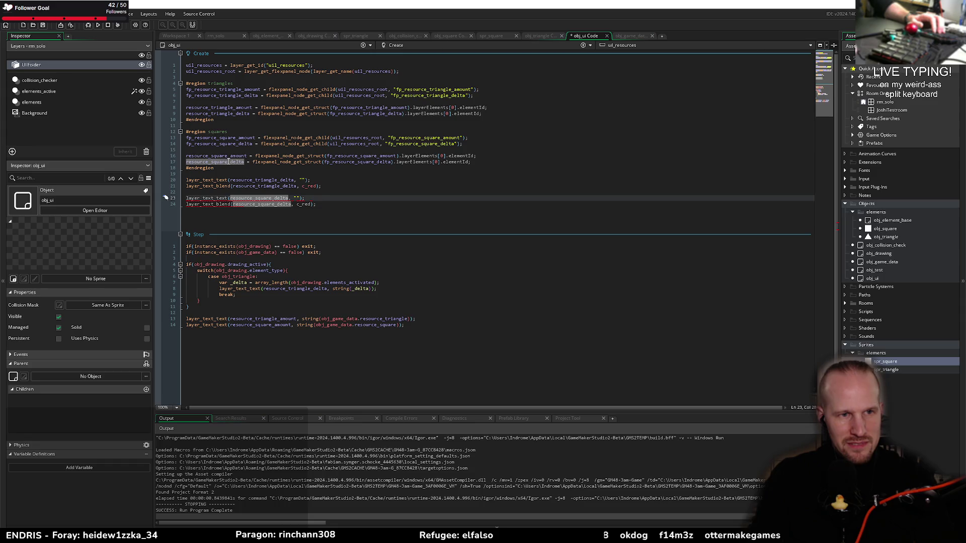
left_click(256, 204)
key("End")
key("ctrl+s")
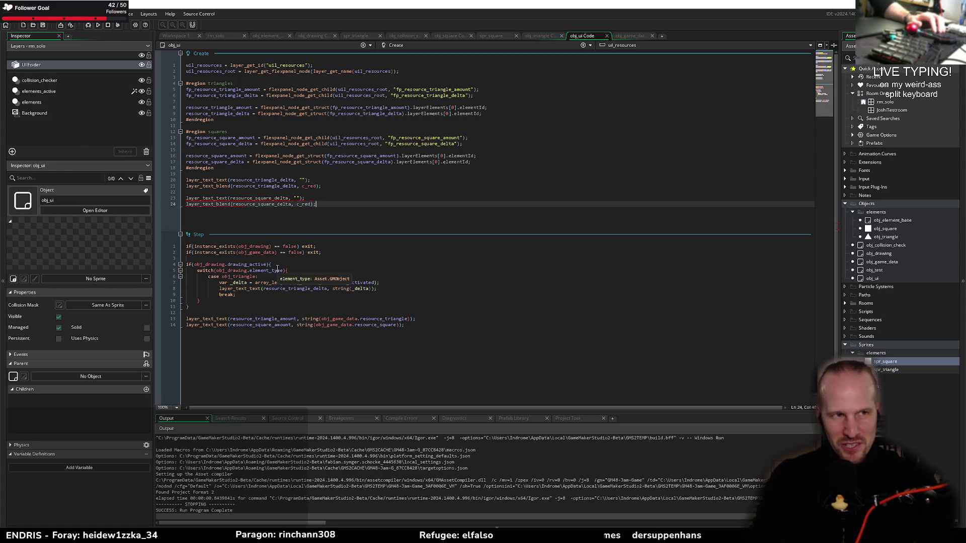
left_click(97, 26)
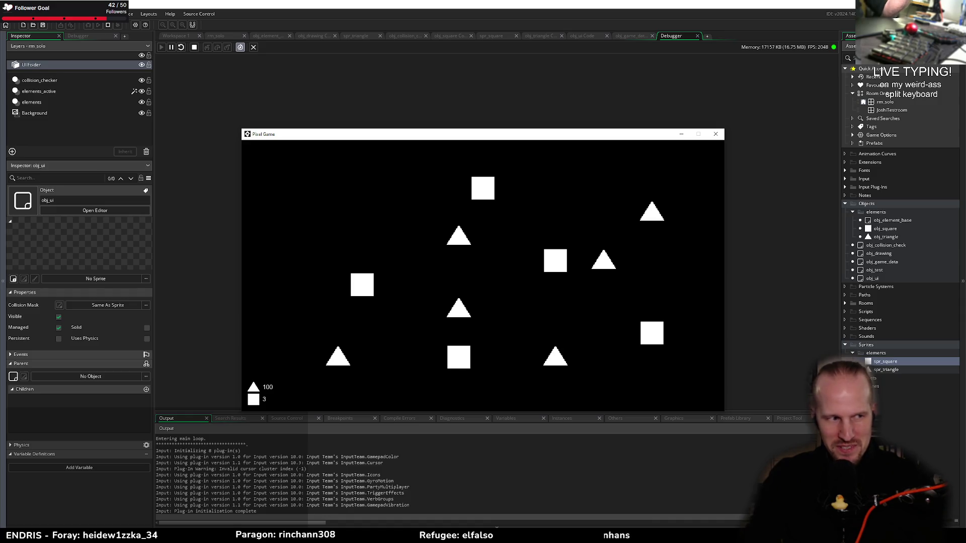
Step: Let the game launch showing 100 triangles and 3 squares, then switch away to pause it
key("alt+Tab")
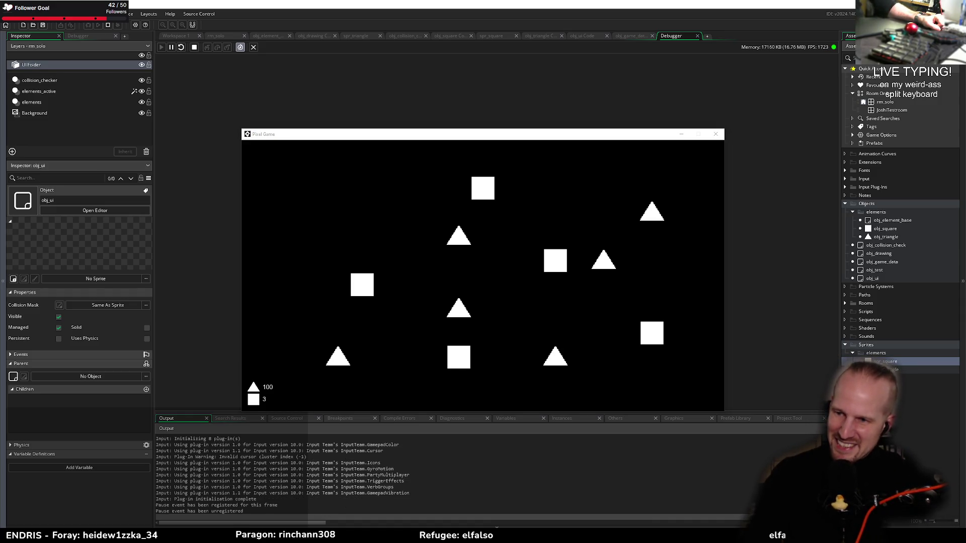
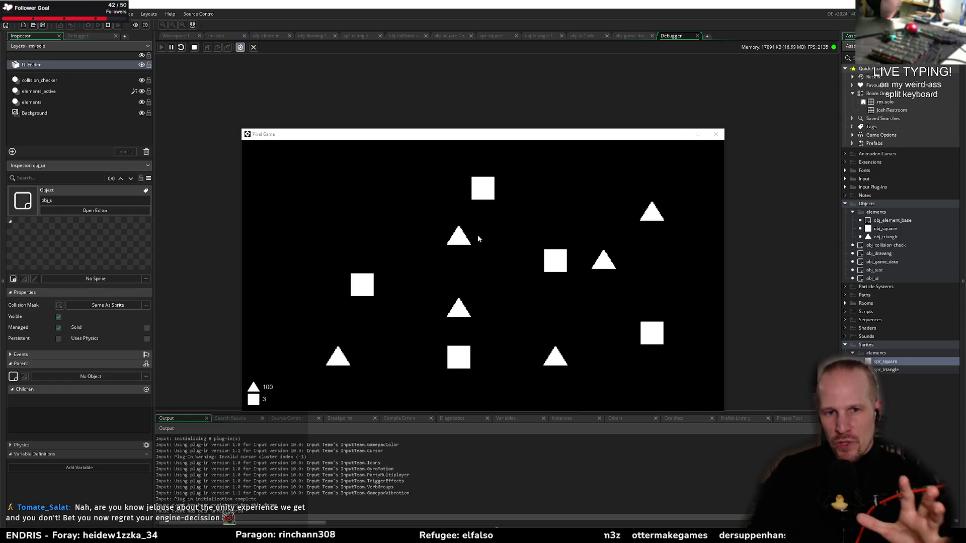
Step: Draw lines linking three triangles into a closed loop so the count drops from 100 to 99, then quit the game
mouse_move(484, 199)
left_mouse_down()
mouse_move(367, 285)
mouse_move(458, 361)
left_mouse_up()
mouse_move(560, 267)
left_mouse_down()
mouse_move(536, 252)
mouse_move(574, 261)
mouse_move(556, 272)
mouse_move(553, 257)
mouse_move(530, 348)
left_mouse_up()
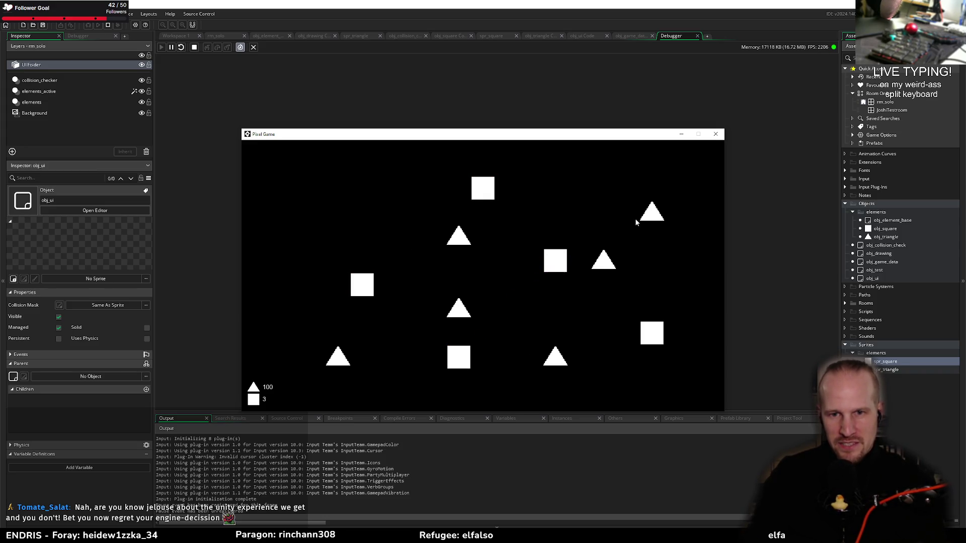
left_click_drag(467, 242, 646, 223)
left_click_drag(586, 339, 558, 362)
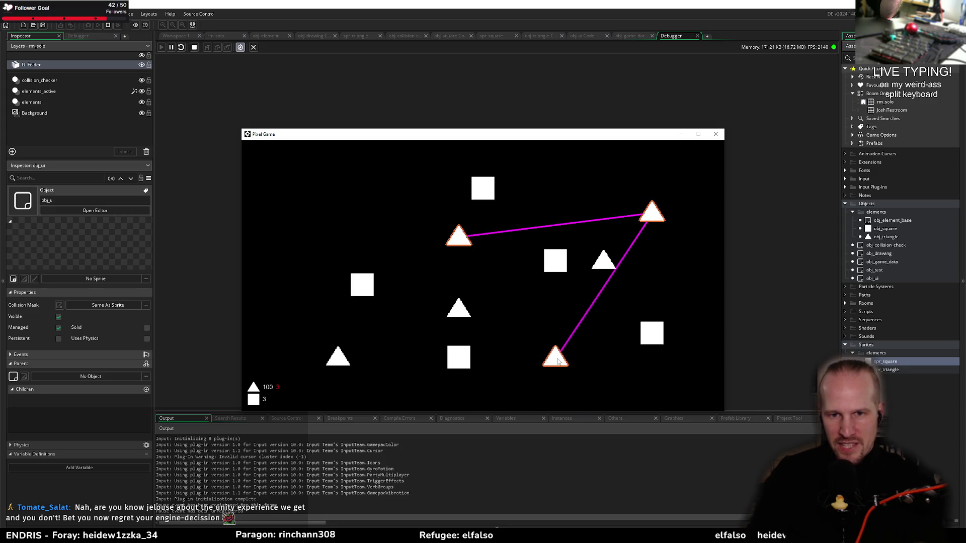
left_click_drag(507, 299, 459, 238)
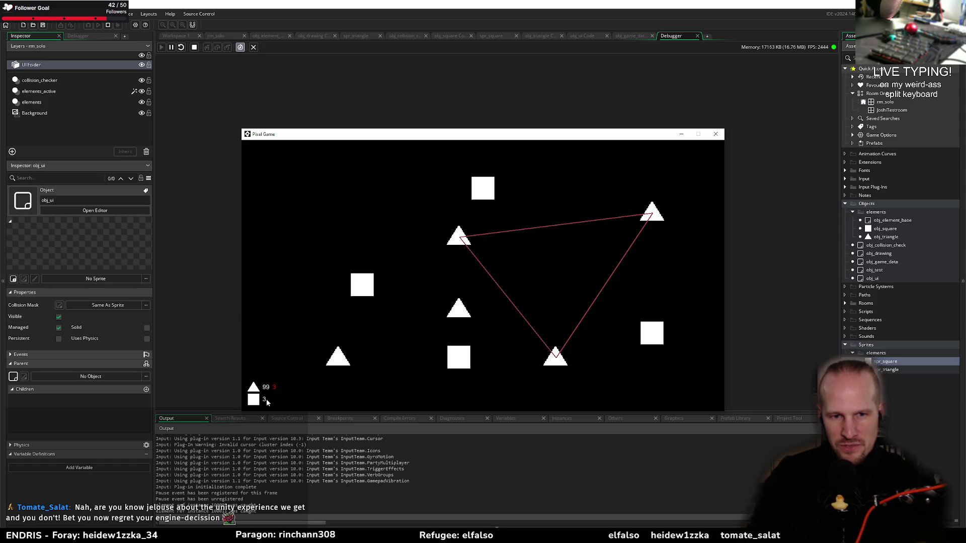
mouse_move(462, 371)
left_mouse_down()
mouse_move(402, 304)
mouse_move(418, 233)
mouse_move(500, 197)
mouse_move(657, 342)
mouse_move(447, 358)
left_mouse_up()
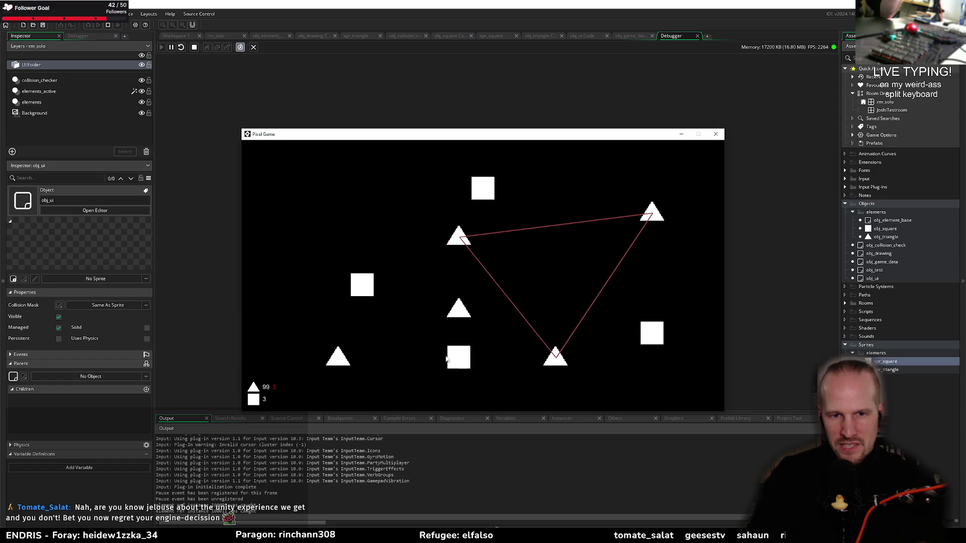
left_click(716, 134)
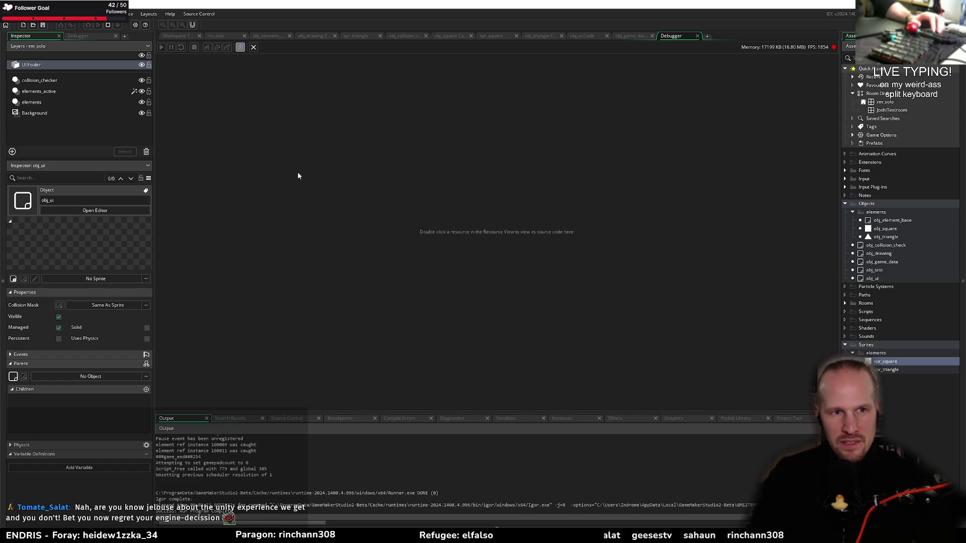
Step: Close the Debugger, reopen obj_ui's code and delete the old square delta lines 22–24
left_click(697, 36)
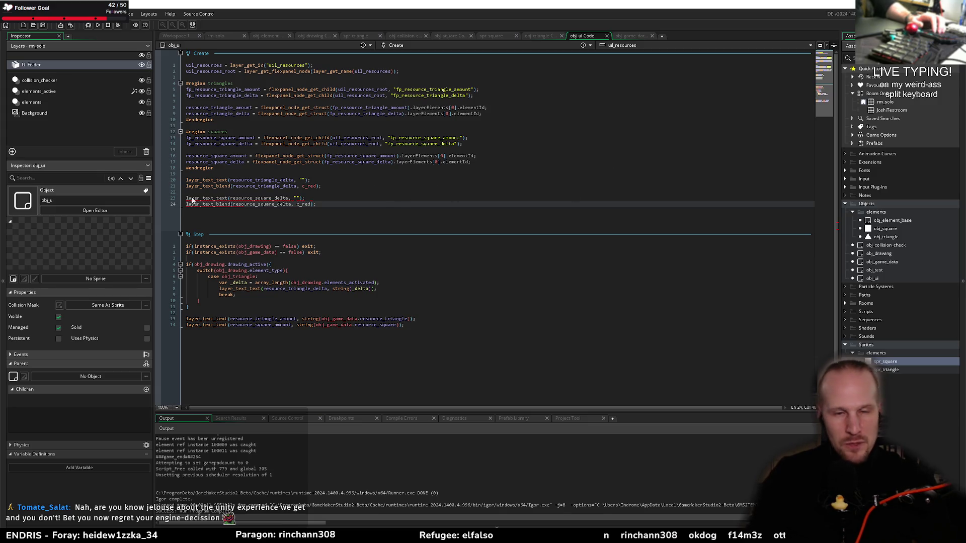
key("Up")
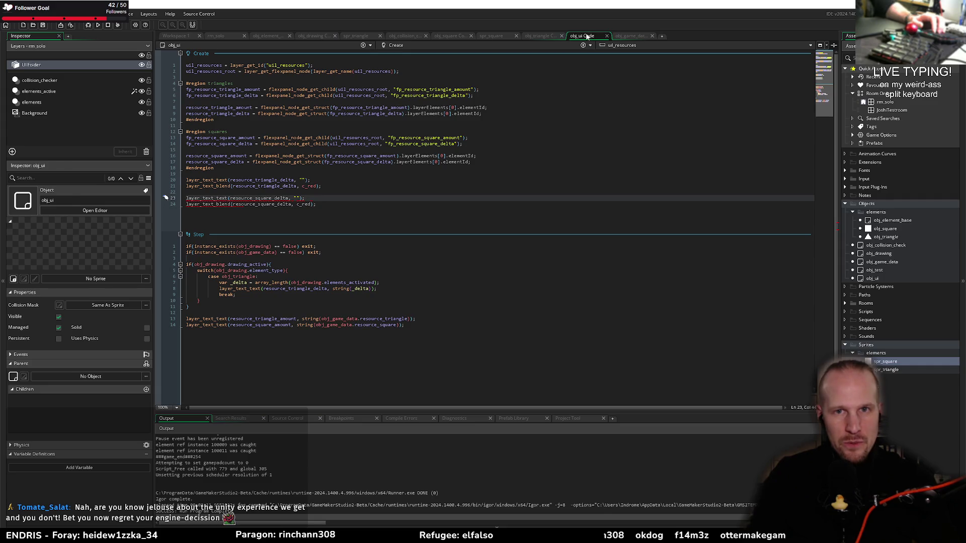
middle_click(587, 37)
double_click(876, 278)
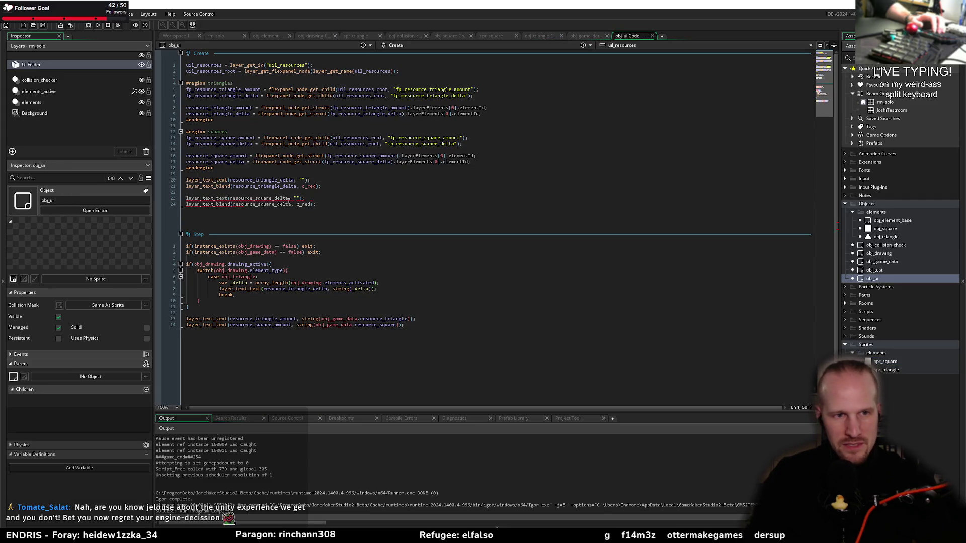
left_click_drag(317, 204, 141, 194)
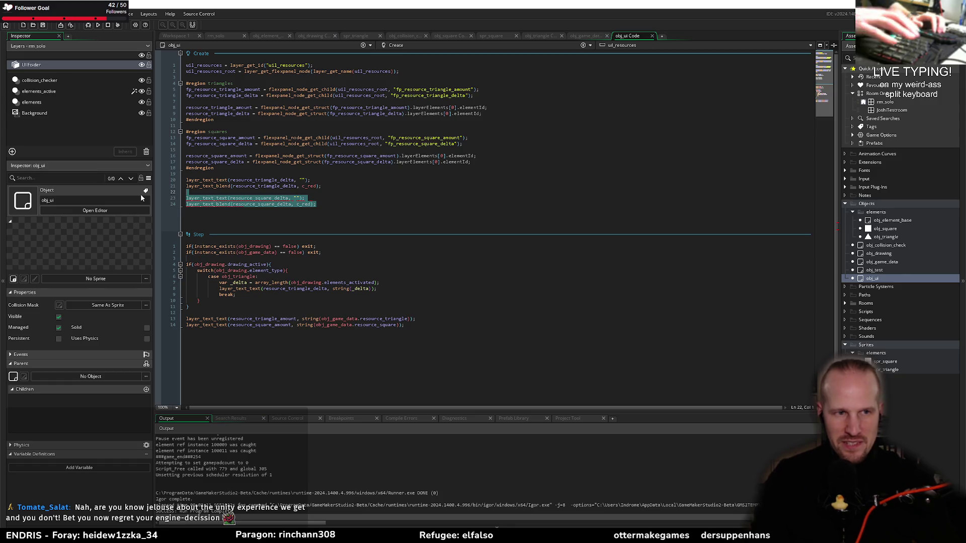
key("Delete")
Step: Duplicate the triangle delta lines below and change 'triangle' to 'square' on line 23
key("shift+Up")
key("shift+Up")
key("ctrl+c")
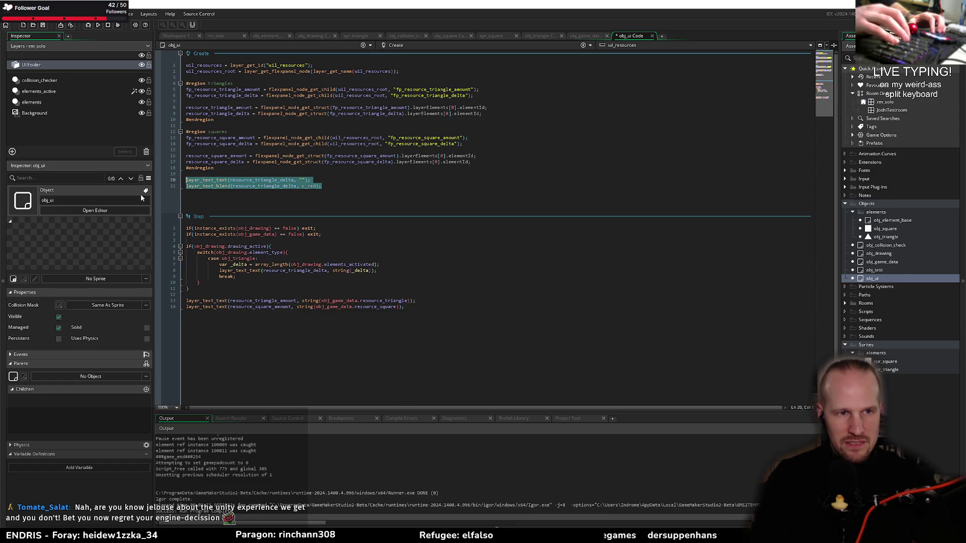
key("Down")
key("End")
key("Left")
key("Left")
key("Left")
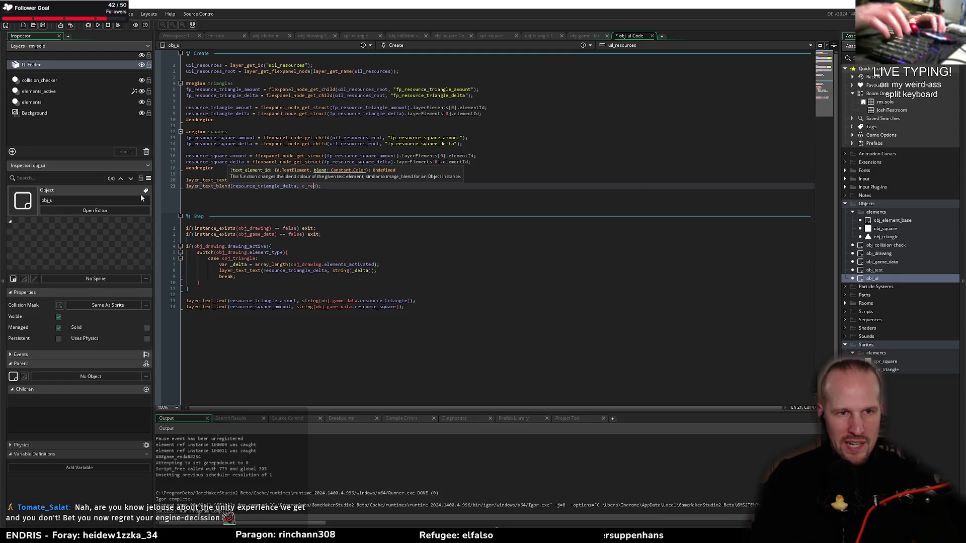
key("End")
key("Return")
key("Return")
key("ctrl+v")
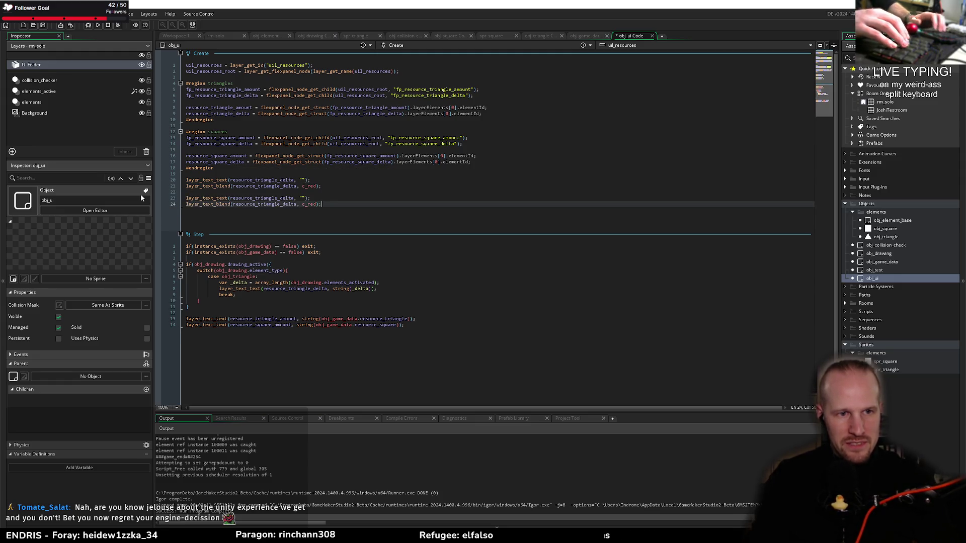
left_click_drag(256, 198, 277, 198)
type("squ")
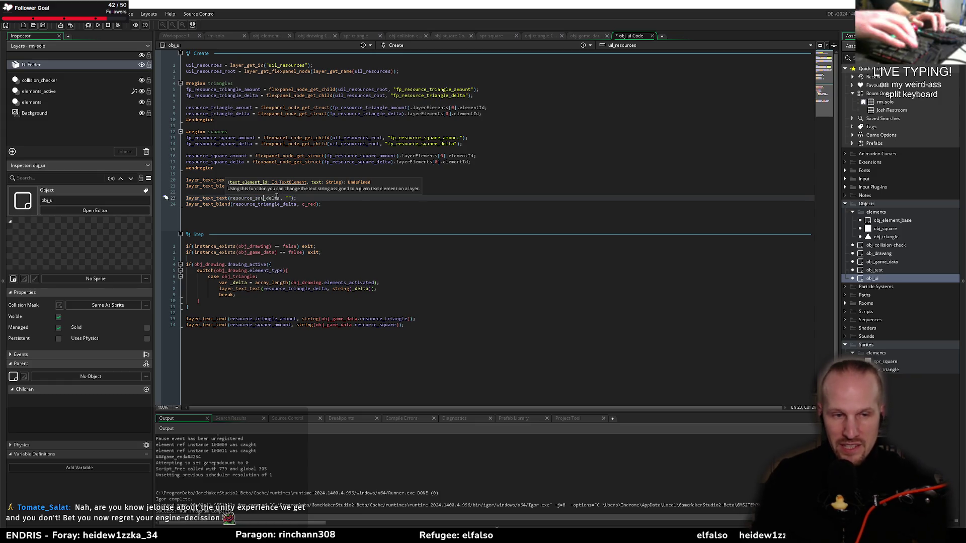
type("are")
Step: Replace resource_triangle_delta with resource_square_delta in line 24's argument
key("F12")
left_click(289, 198)
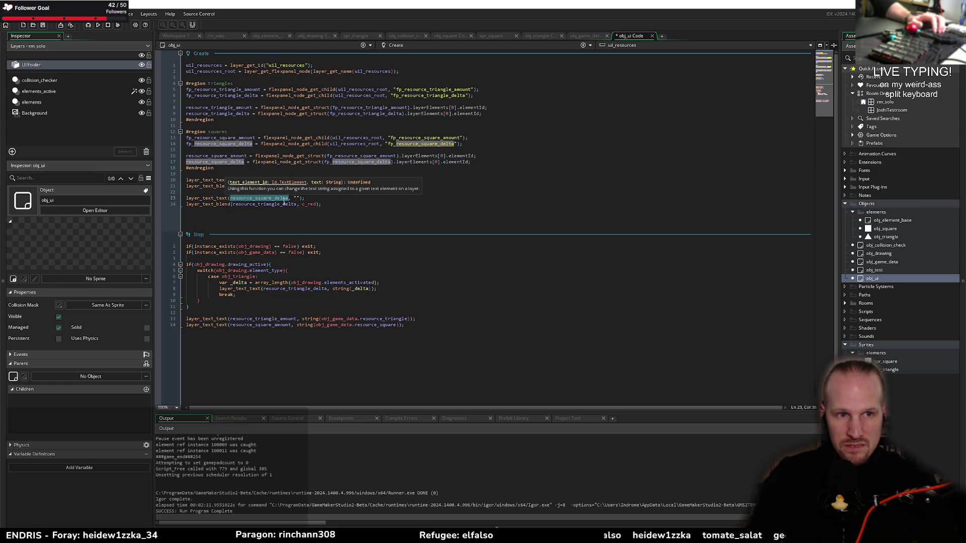
left_click(281, 204)
double_click(288, 206)
type("resource_square_delta")
key("End")
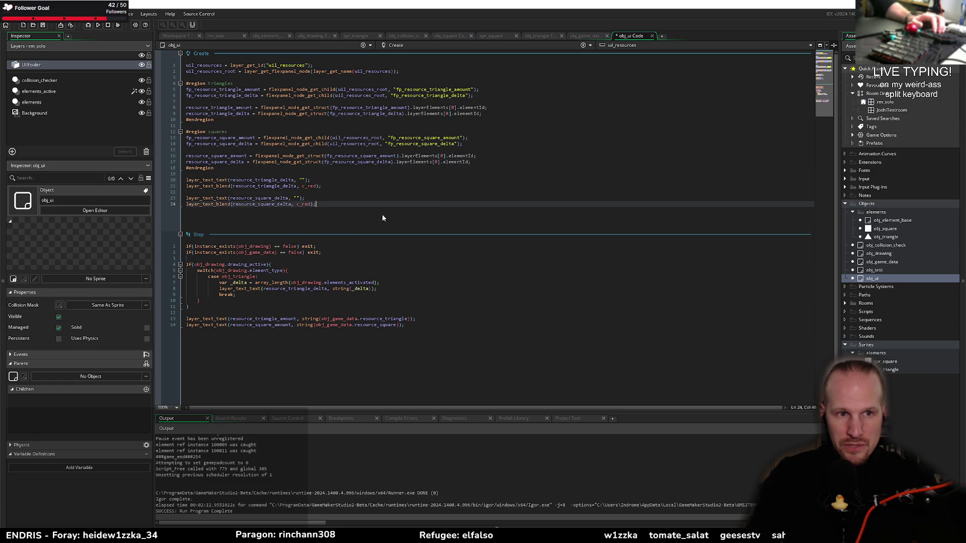
key("Up")
key("Up")
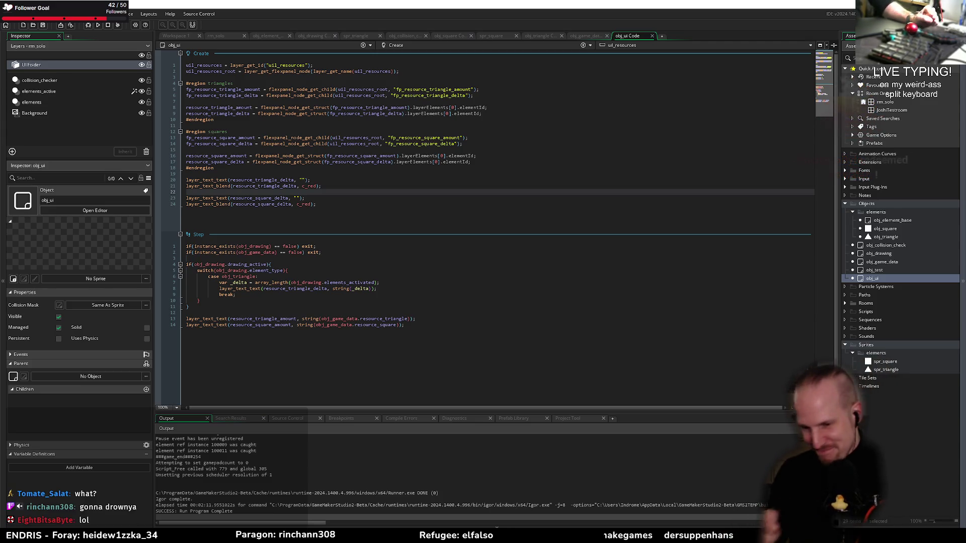
left_click(382, 315)
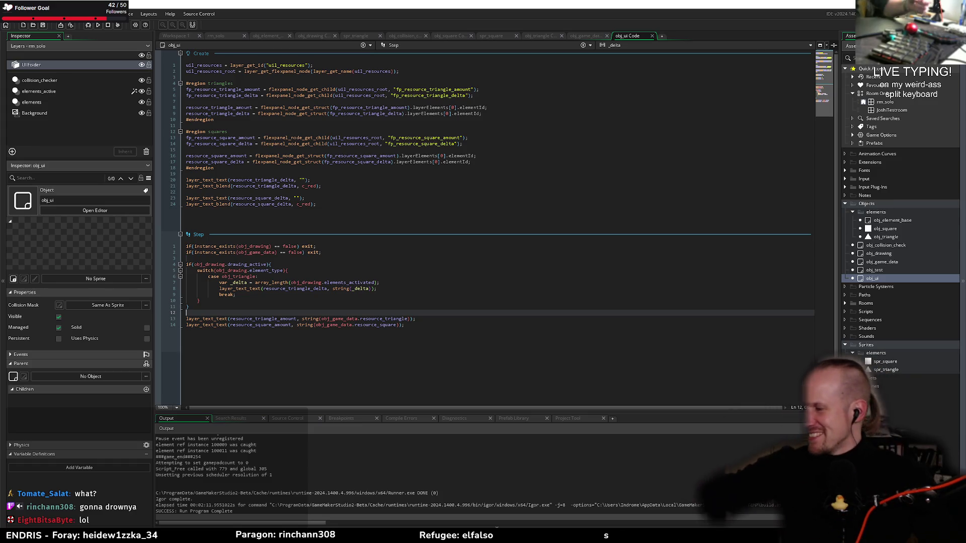
left_click(589, 259)
left_click(355, 210)
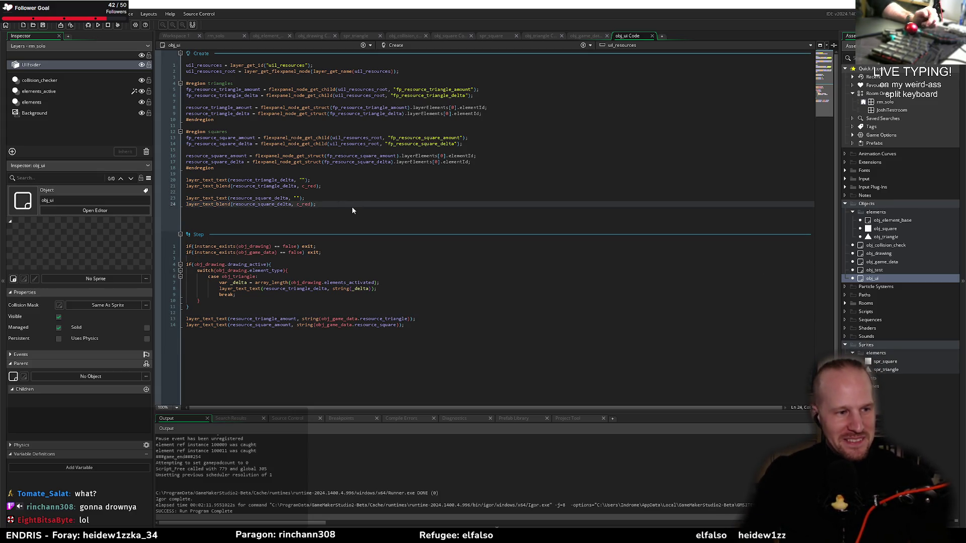
Step: Review the obj_ui code at Create line 23 and Step line 10
left_click(325, 198)
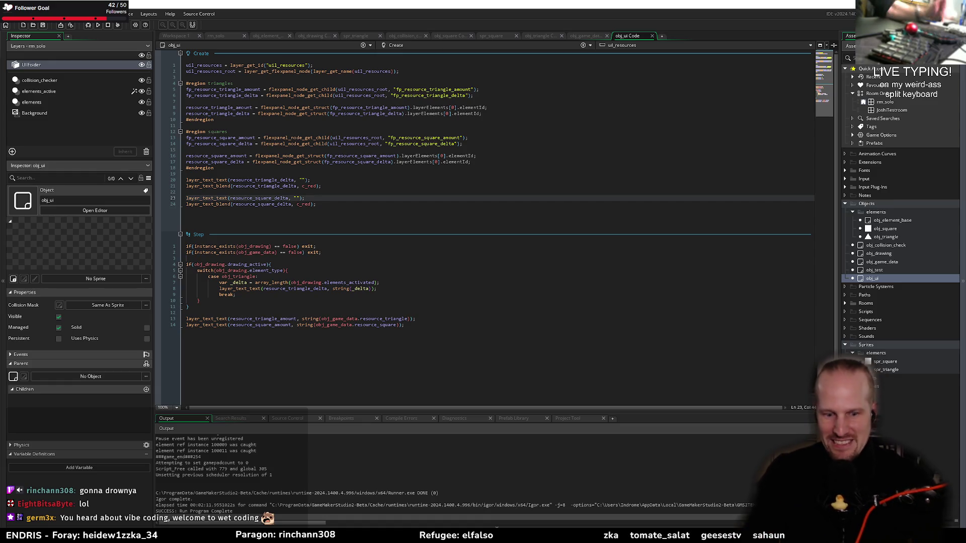
left_click(208, 300)
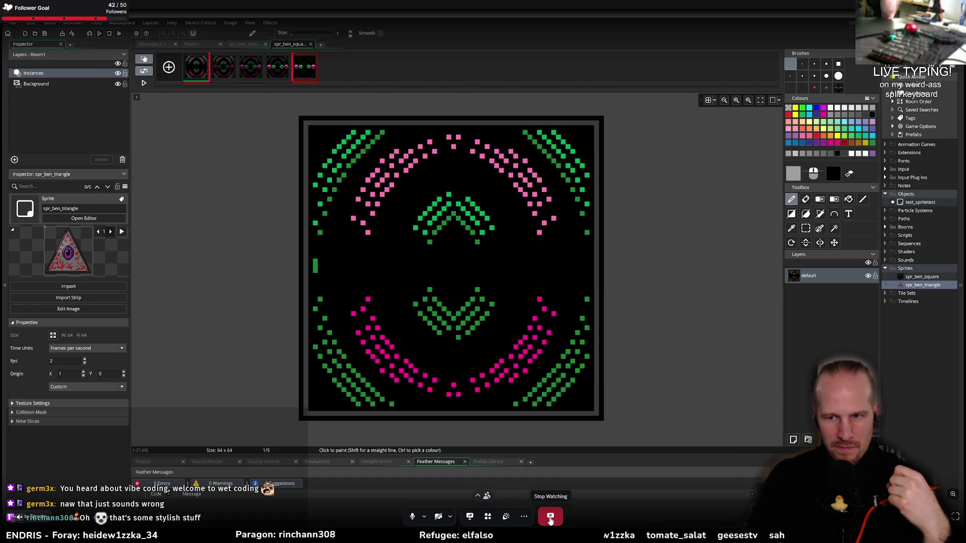
left_click(550, 518)
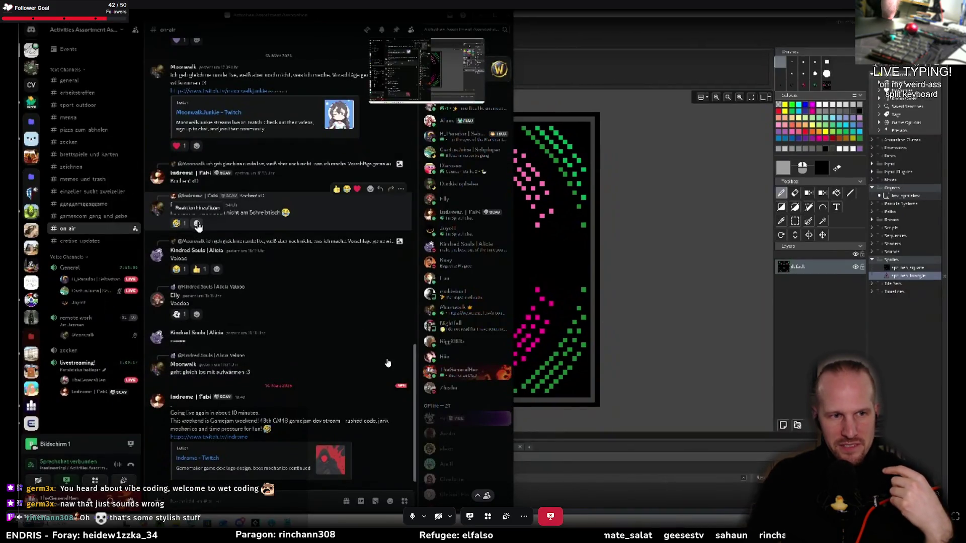
left_click(645, 276)
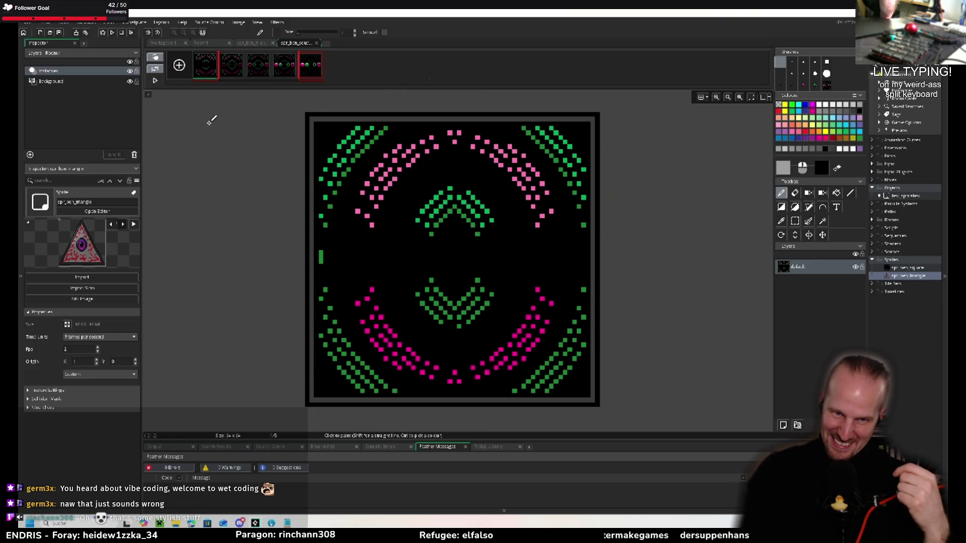
left_click(155, 82)
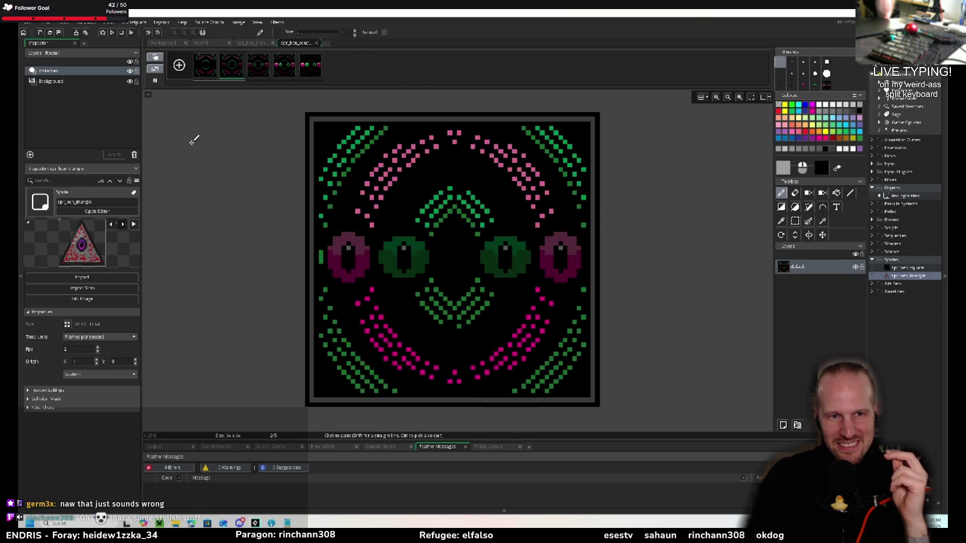
Step: Stop the sprite animation preview and append a new empty frame at the end
key("space")
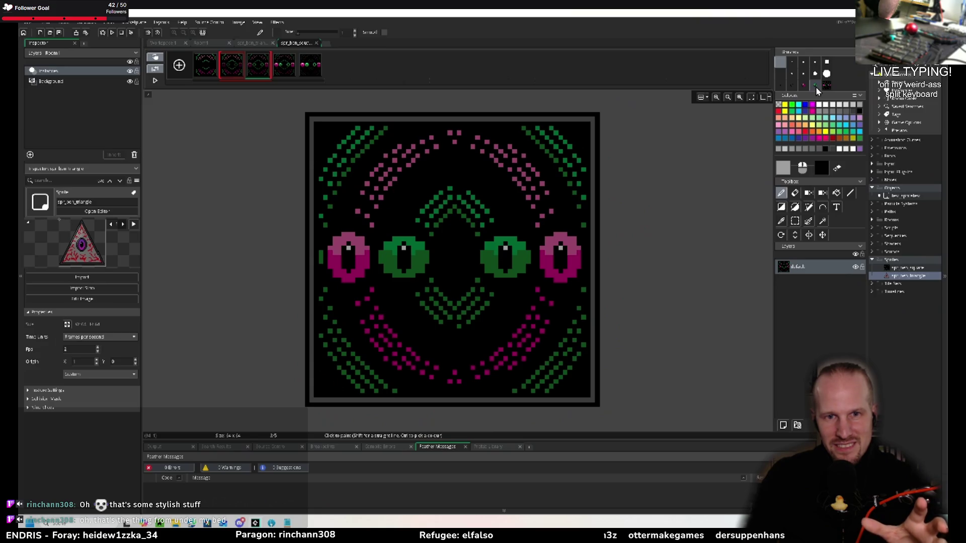
left_click(177, 68)
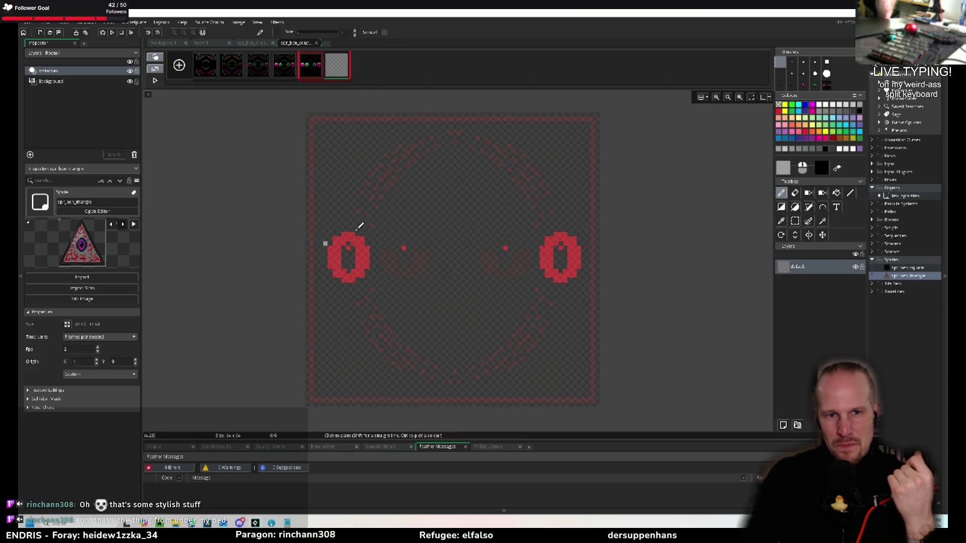
Step: Turn off onion skinning and stamp an ellipse eye onto the new last frame
left_click(157, 61)
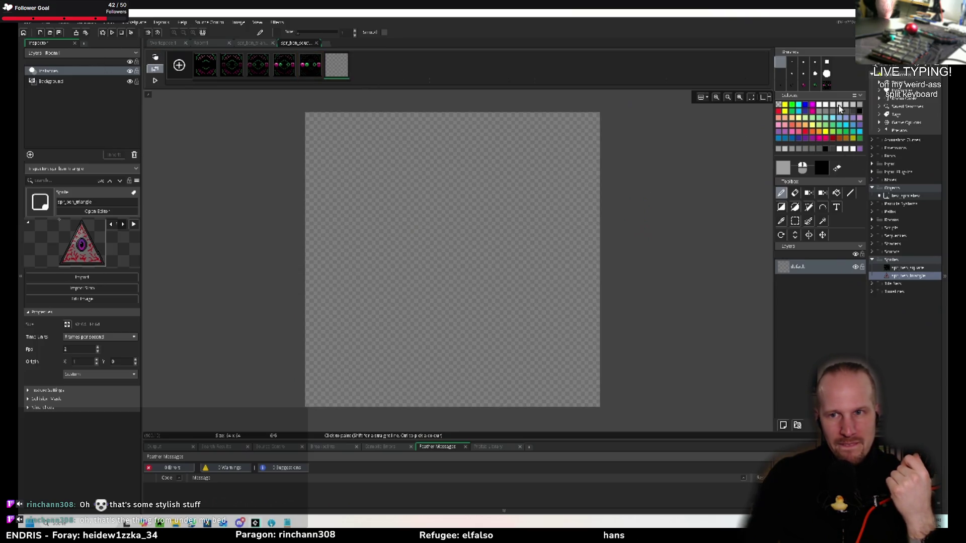
left_click(807, 85)
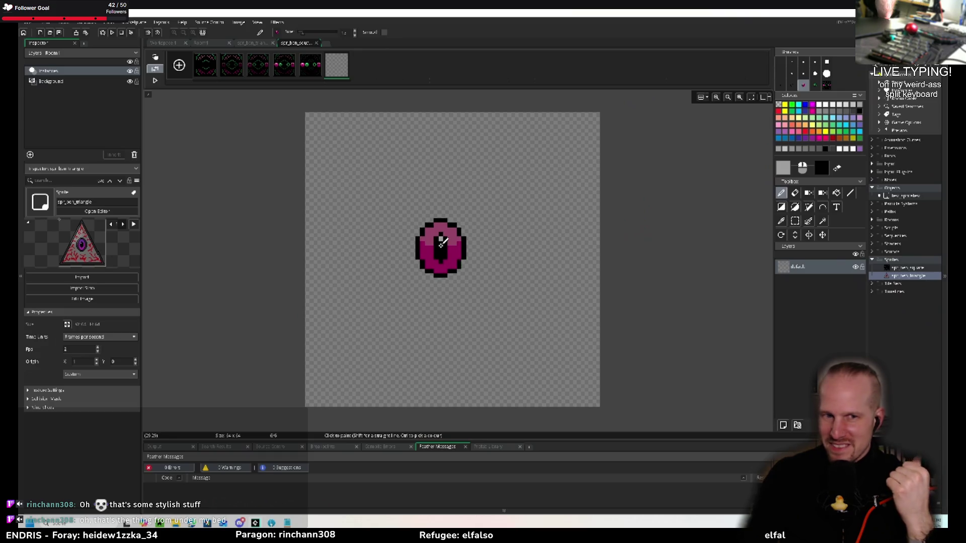
left_click(795, 208)
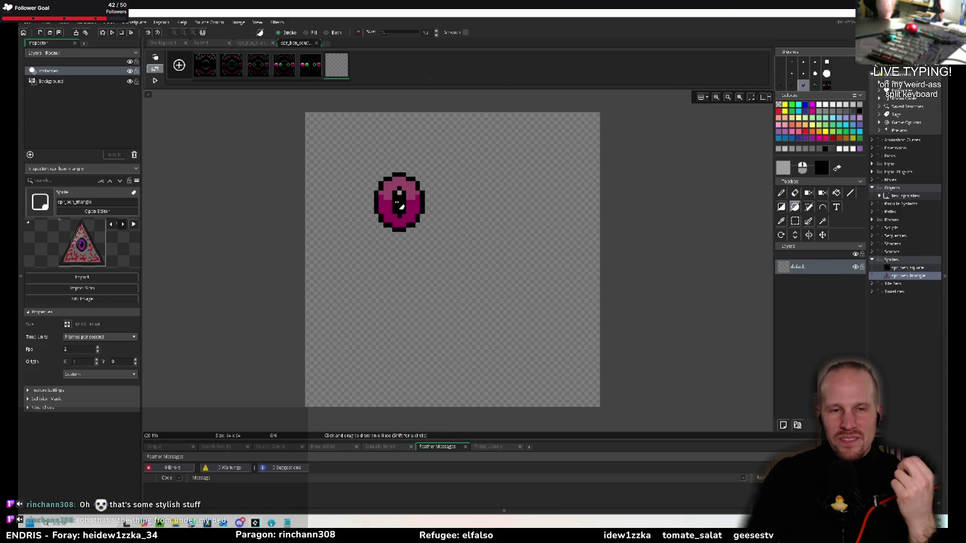
left_click(400, 204)
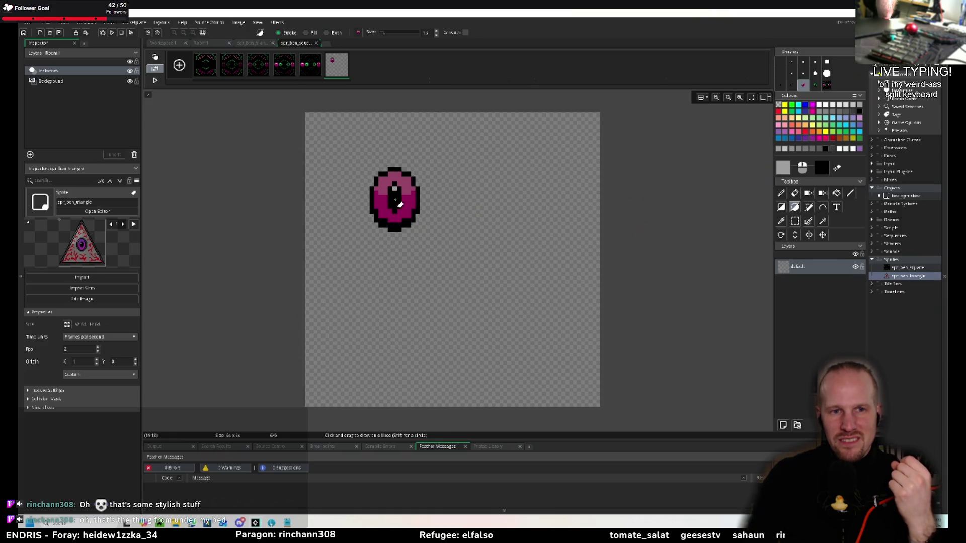
Step: Undo the eye drawing until frame 6 is blank, then check frames 1 and 6
key("ctrl+z")
key("ctrl+z")
key("ctrl+z")
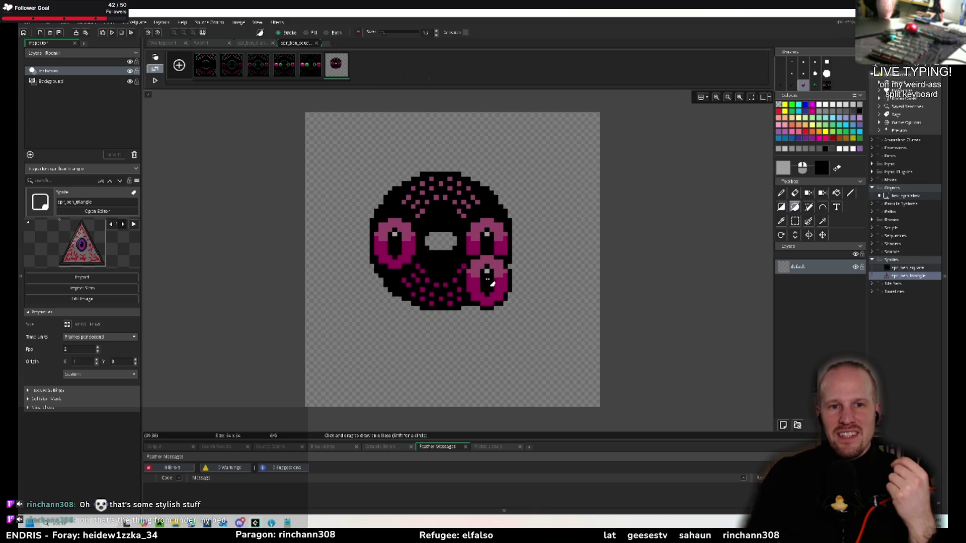
key("ctrl+z")
key("ctrl+z")
key("ctrl+z")
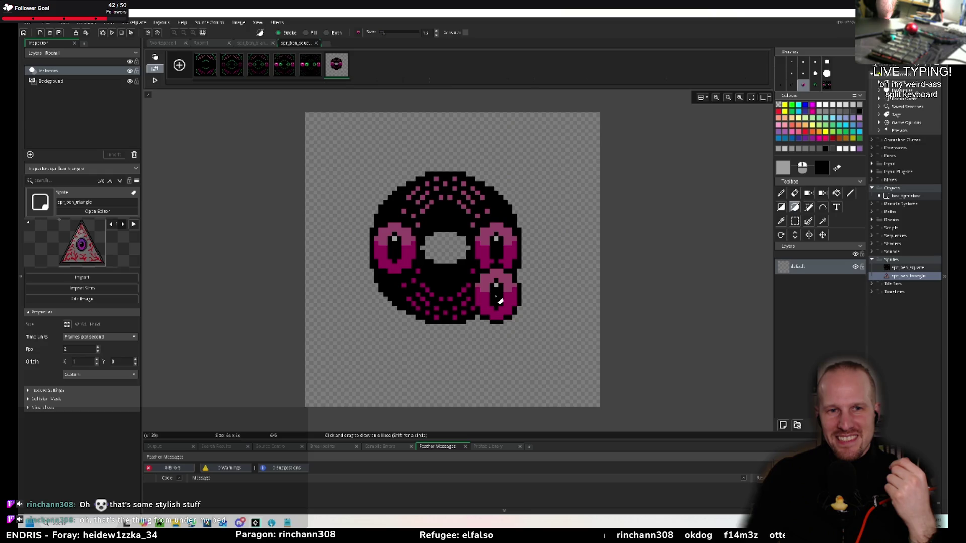
key("ctrl+z")
key("ctrl+z")
key("ctrl+z")
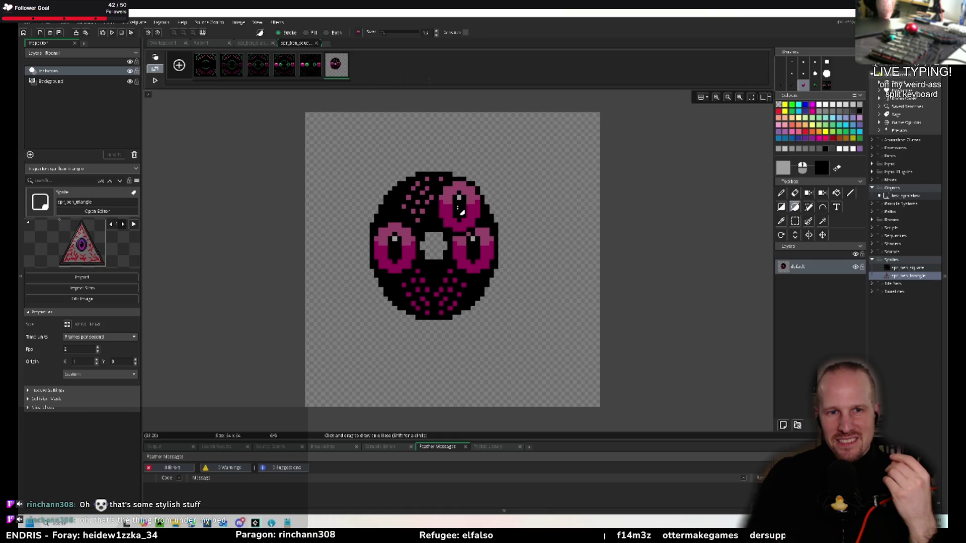
key("ctrl+z")
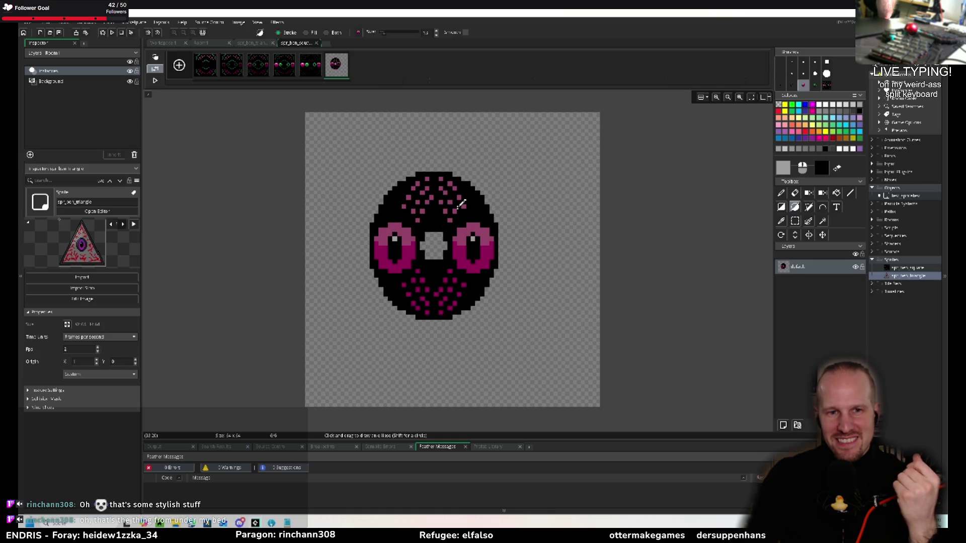
key("ctrl+z")
key("ctrl+z")
key("ctrl+z")
key("ctrl+z")
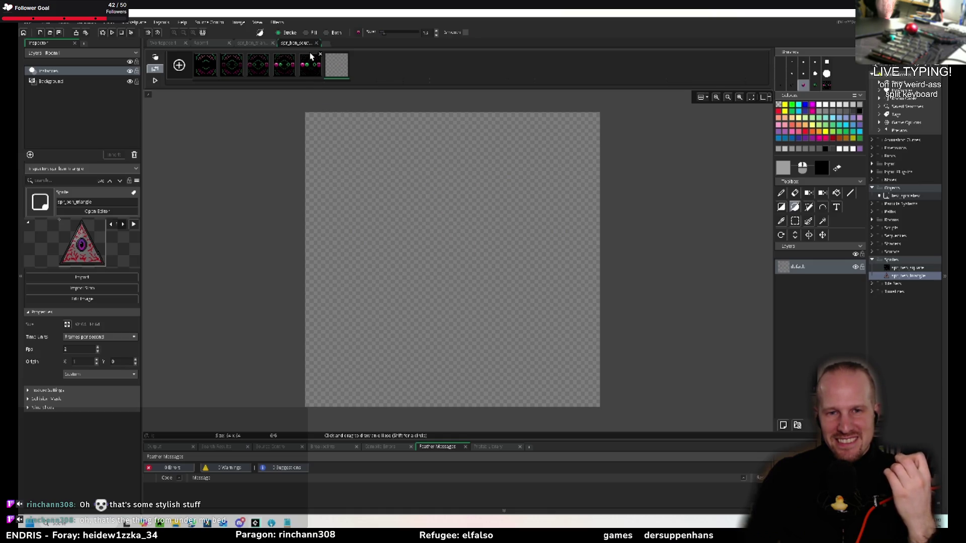
key("ctrl+y")
key("ctrl+y")
key("ctrl+y")
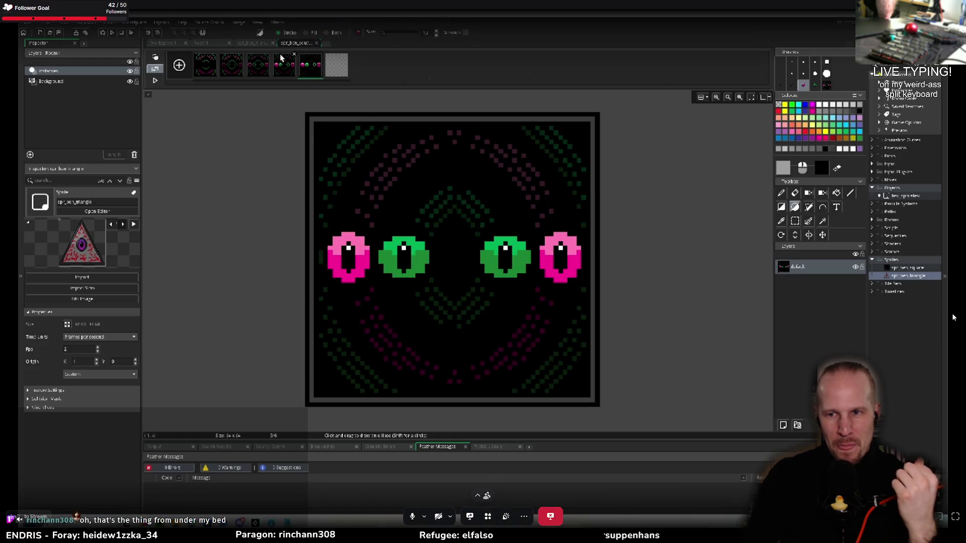
left_click(214, 71)
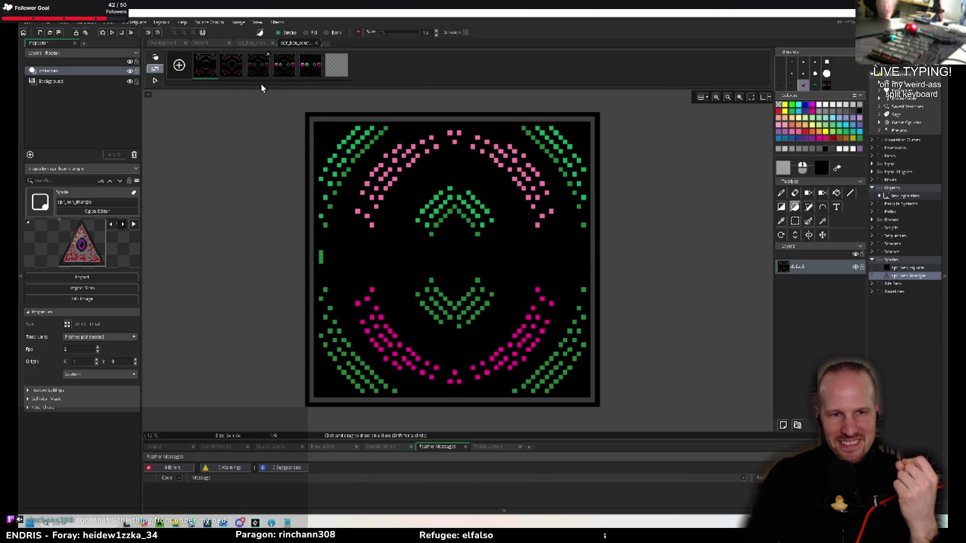
left_click(307, 70)
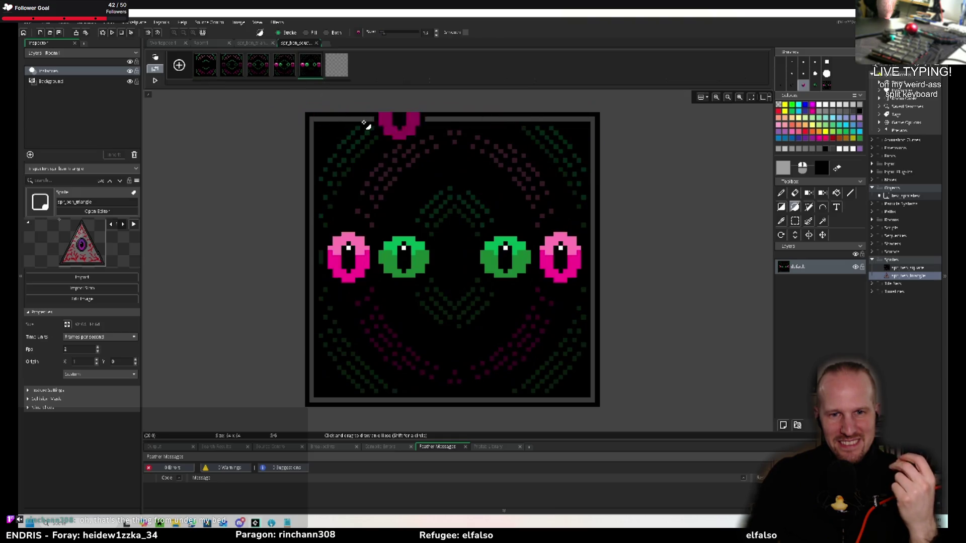
Step: Delete the blank sixth frame, leaving five frames, and open the spr_ben_triangle sprite
left_click(154, 83)
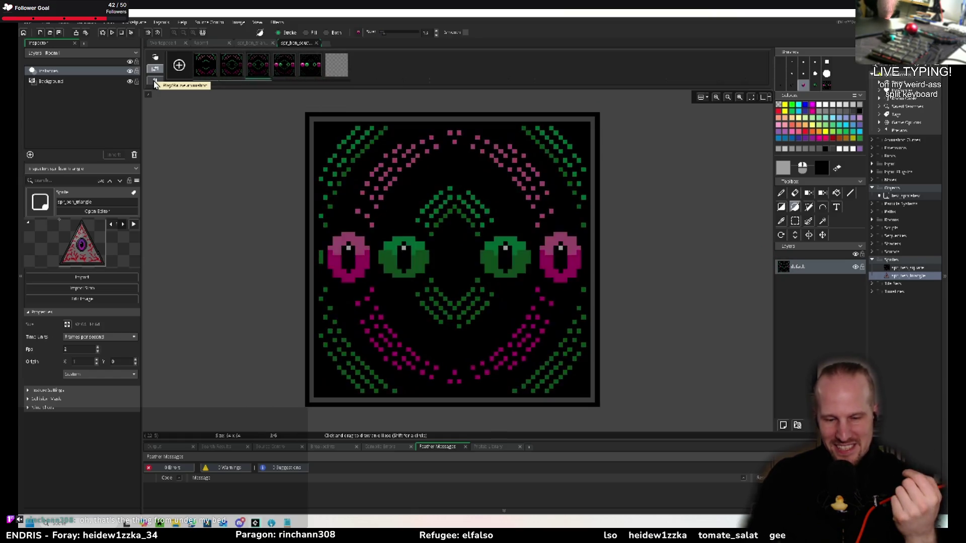
left_click(154, 83)
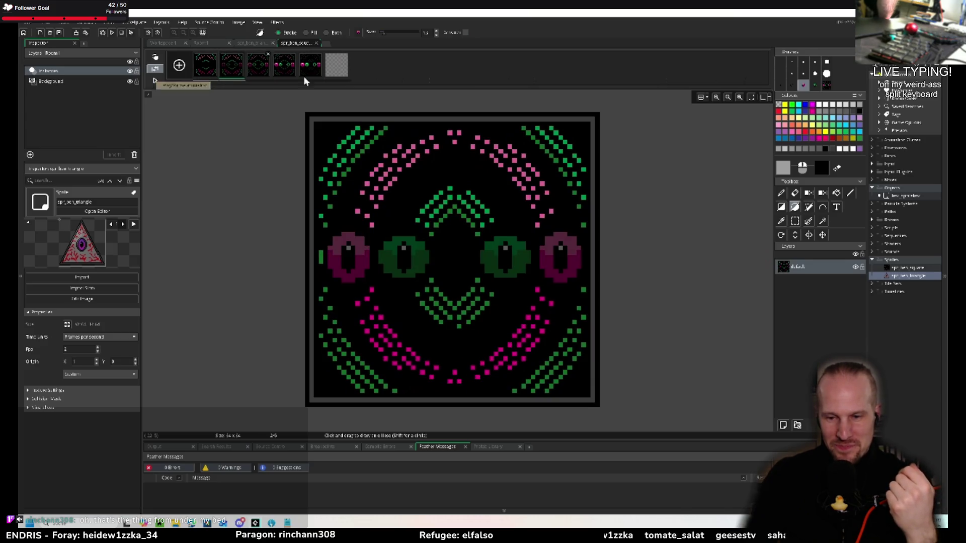
key("Delete")
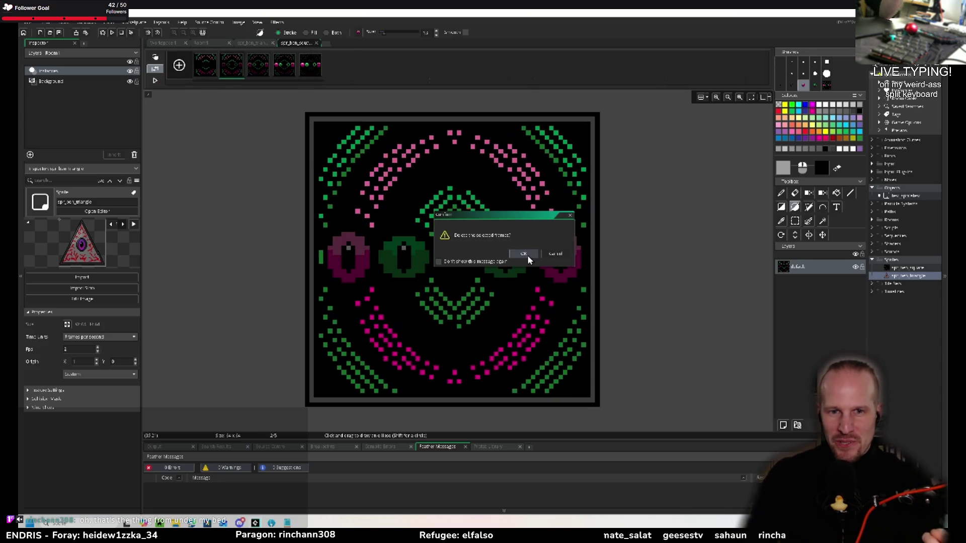
left_click(523, 253)
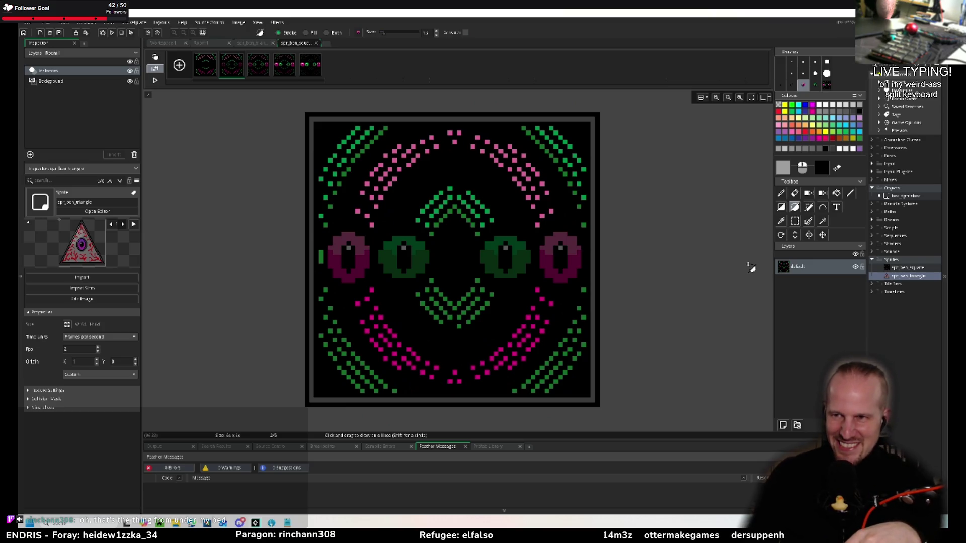
double_click(905, 276)
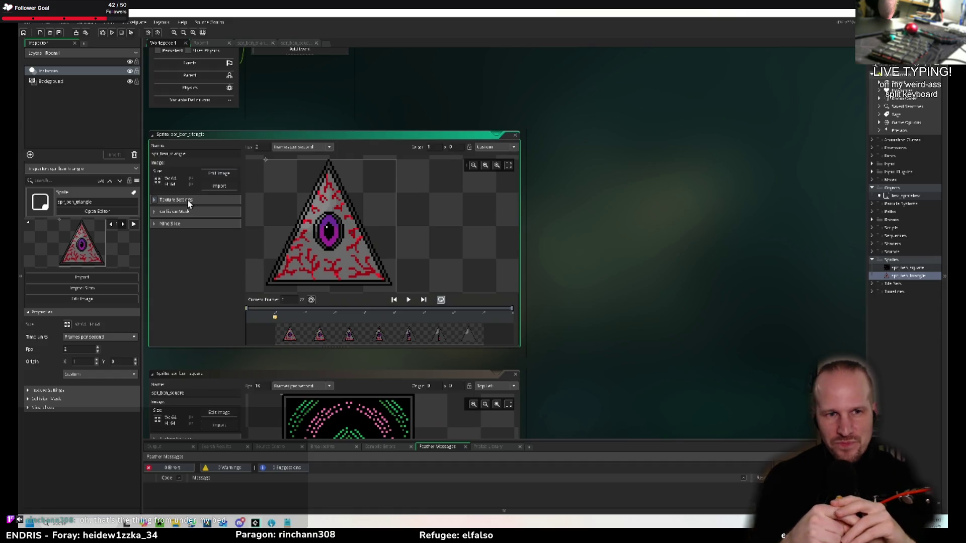
Step: Open spr_ben_triangle's frames for editing and set the animation speed to 3 fps
left_click(217, 174)
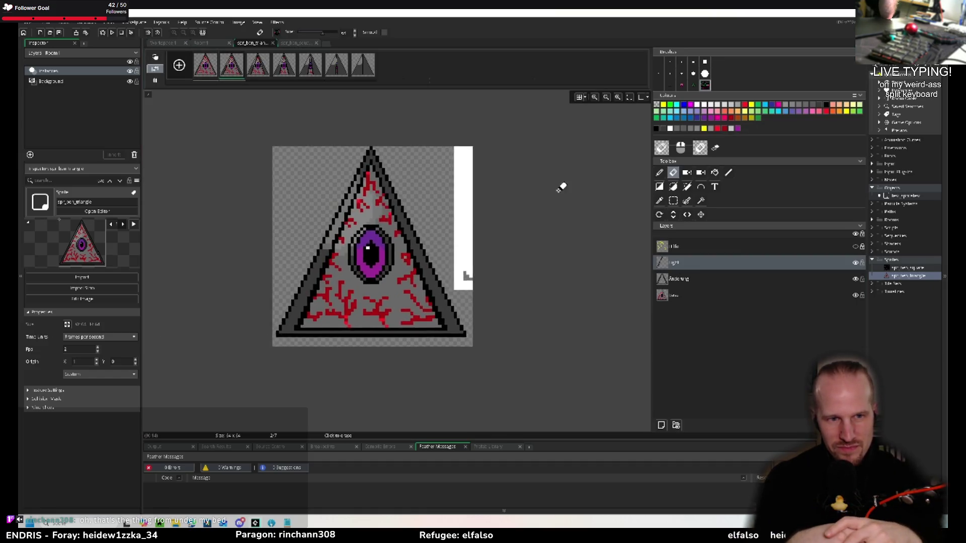
scroll(573, 249, "up", 3)
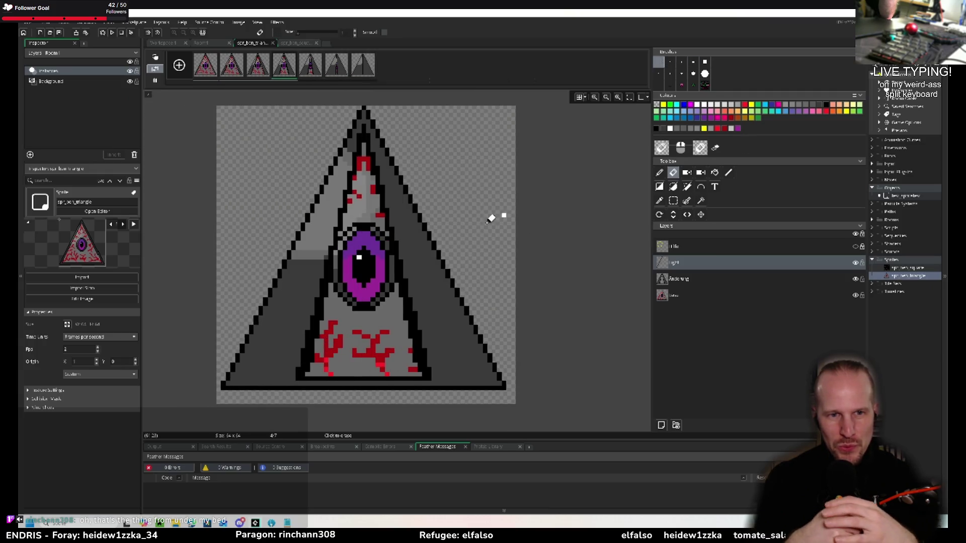
left_click(98, 347)
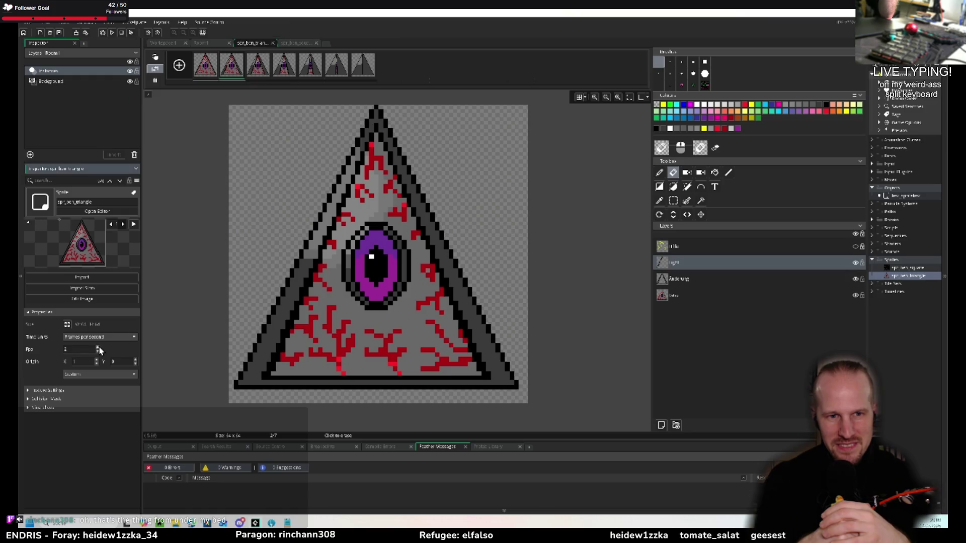
left_click(99, 347)
left_click(98, 352)
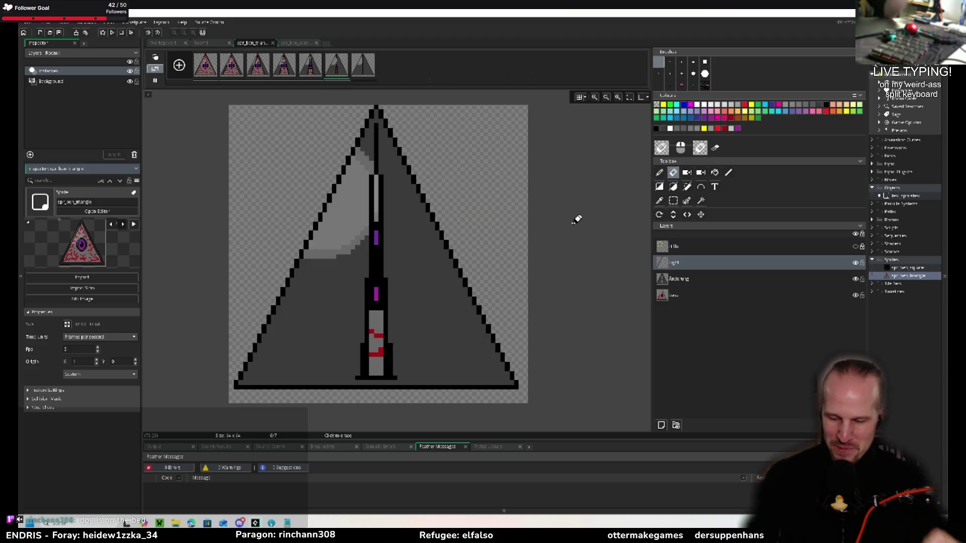
mouse_move(552, 521)
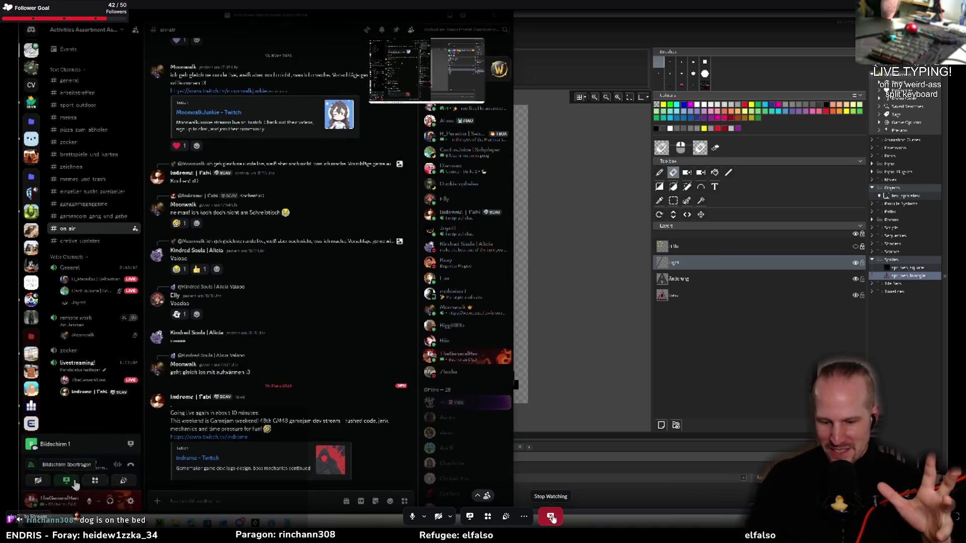
Step: Stop watching the Discord stream and go back to GameMaker's obj_ui code
left_click(552, 518)
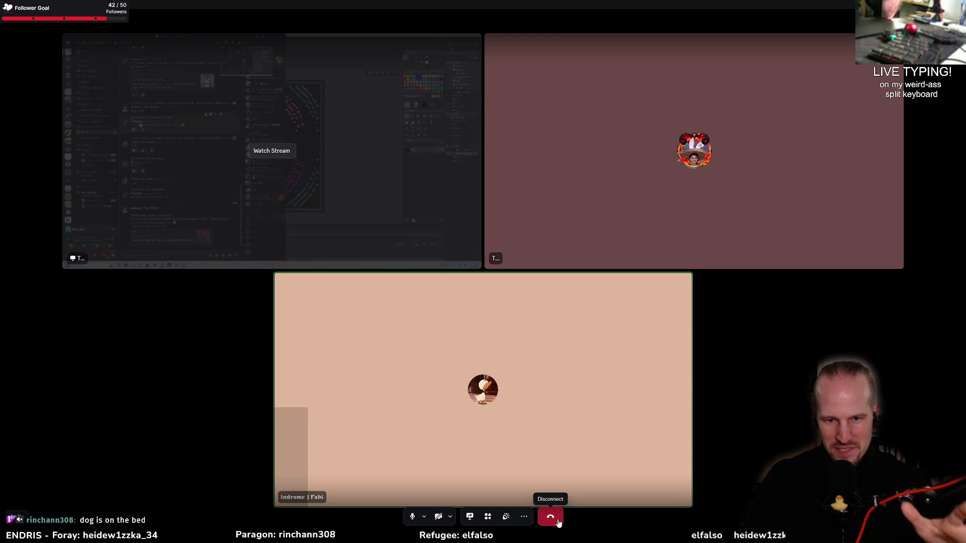
key("alt+Tab")
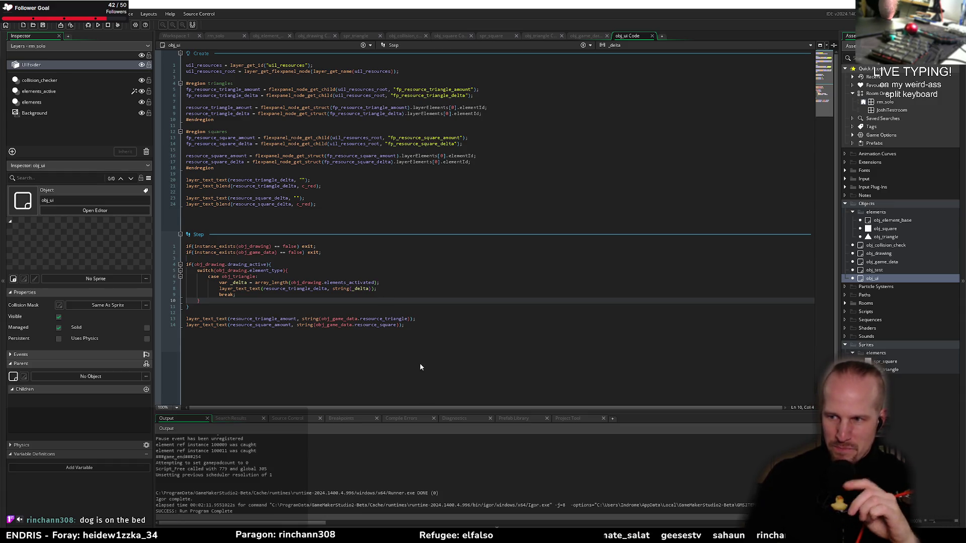
left_click(434, 325)
left_click(450, 315)
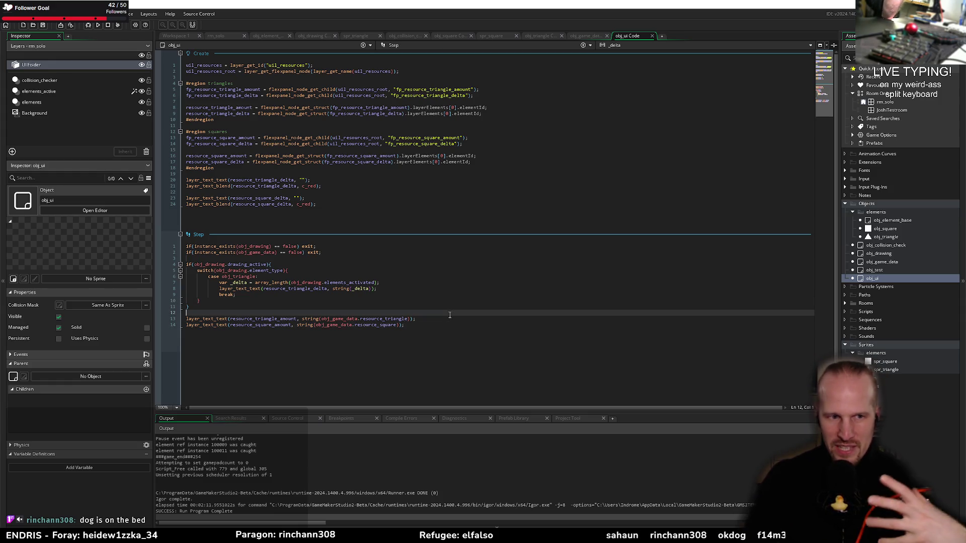
left_click(337, 205)
double_click(312, 204)
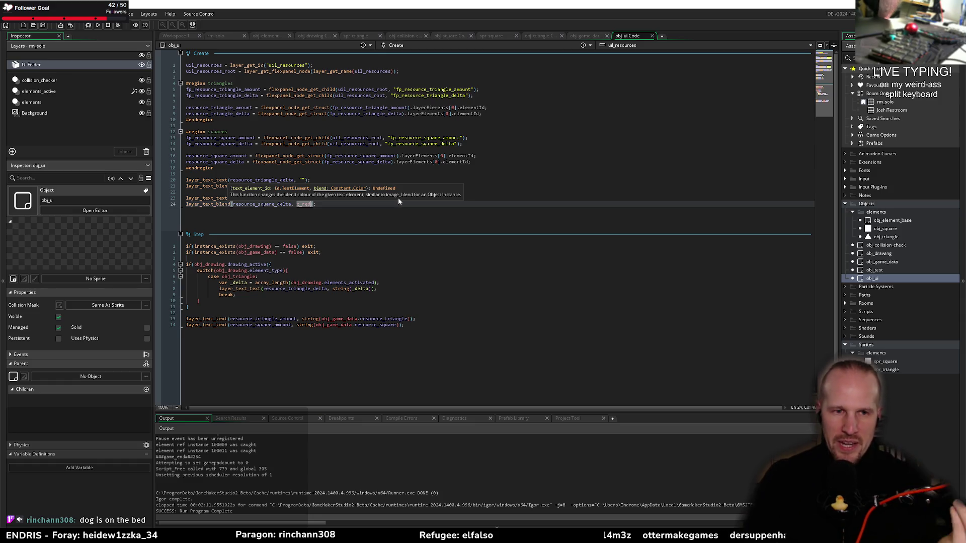
left_click(351, 205)
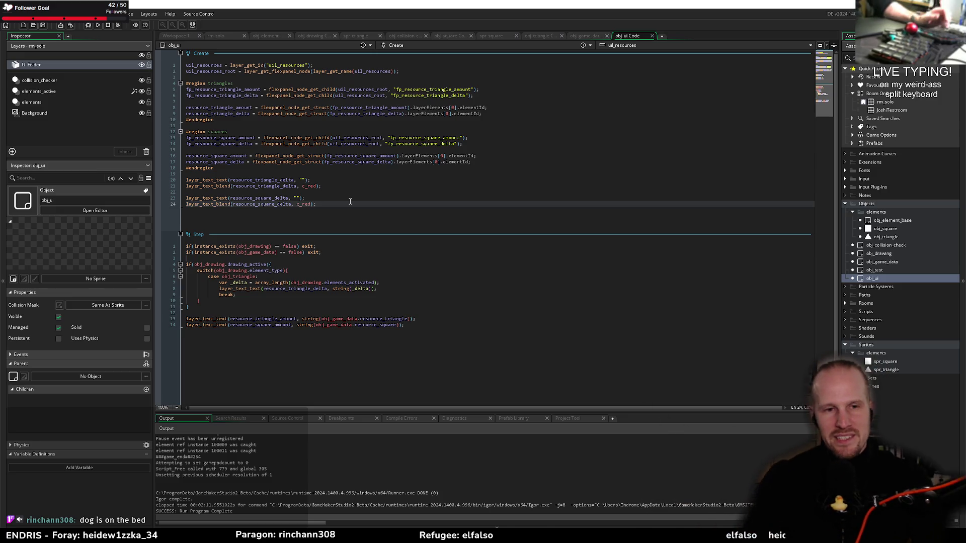
key("Up")
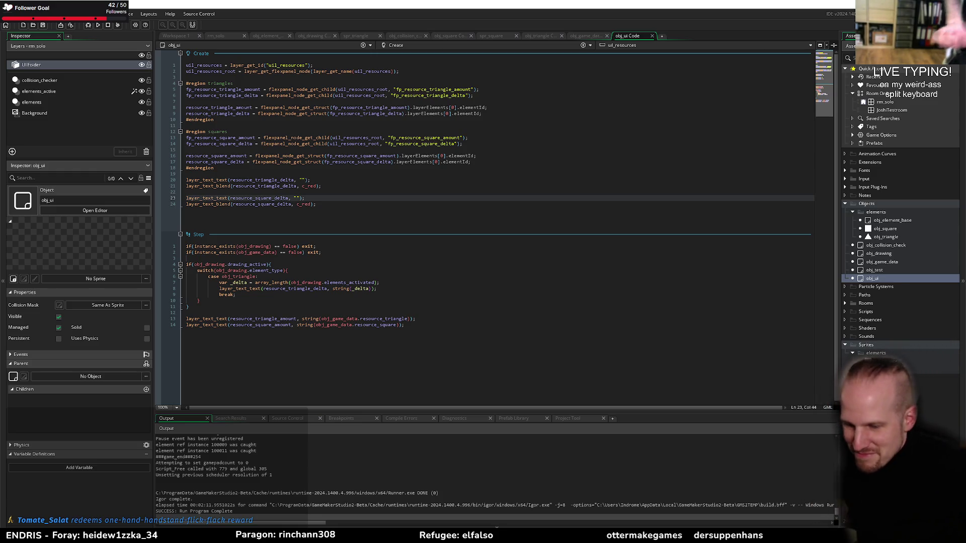
Step: Switch to the Paint window with the linked-shapes sketch and 'Push 11', 'Sit 11' notes
key("alt+Tab")
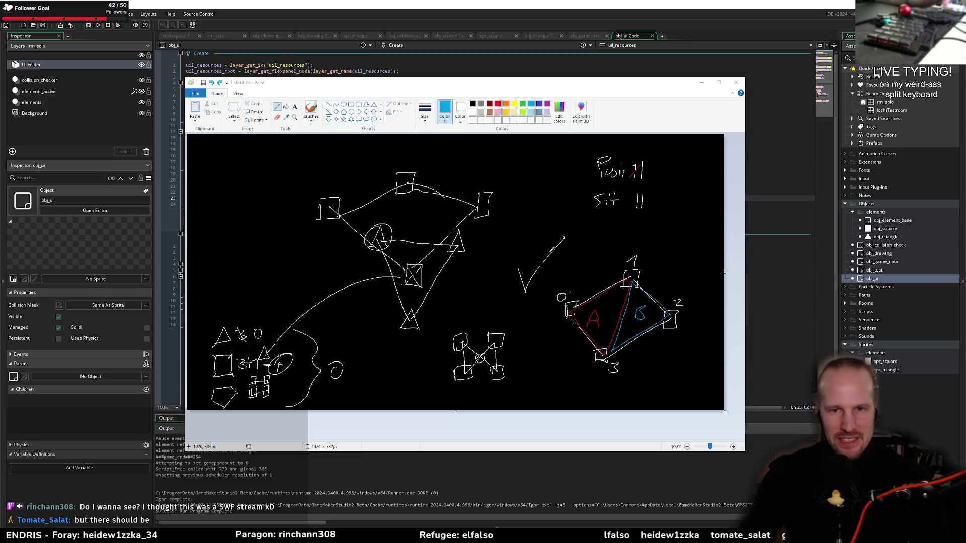
Step: Delete the crossed-out marks beside Push and Sit in Paint, then return to GameMaker
left_click(489, 123)
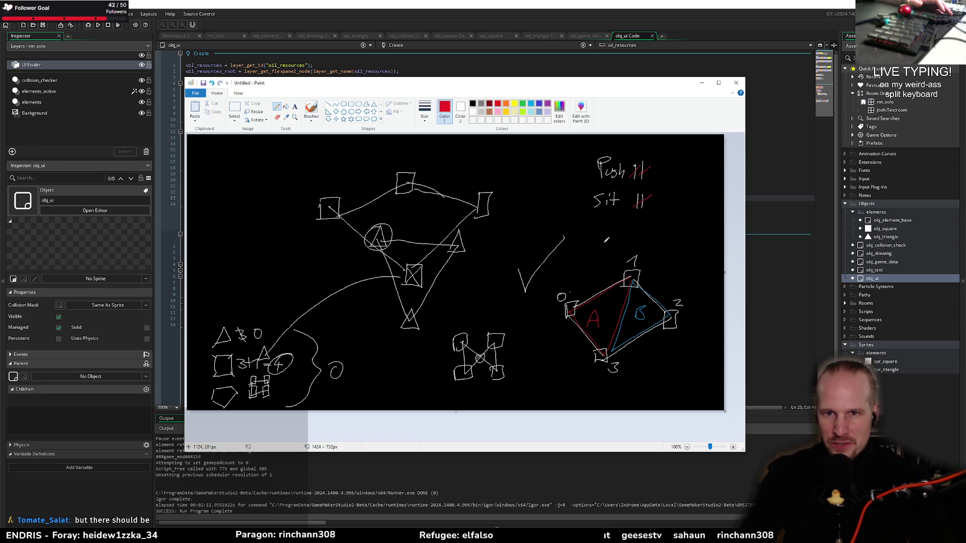
left_click(234, 110)
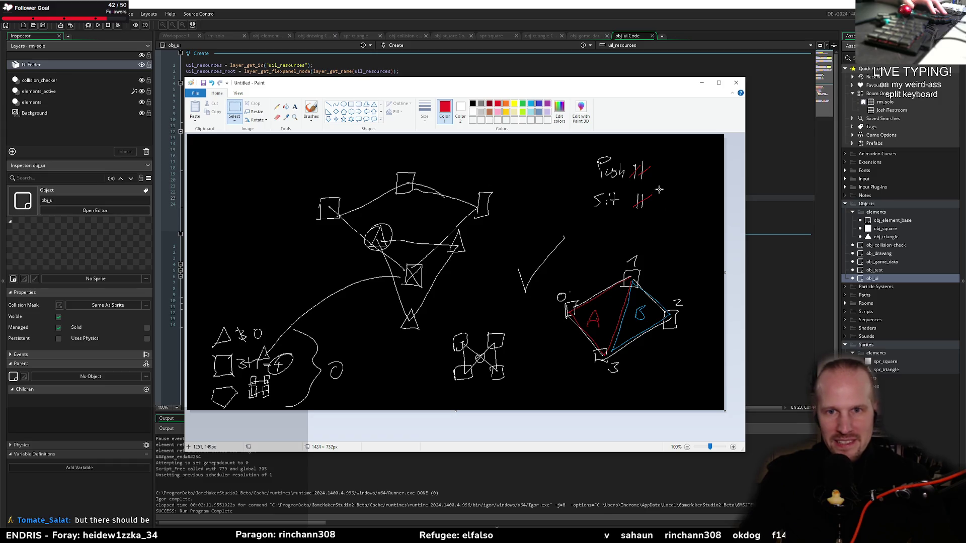
mouse_move(630, 159)
left_mouse_down()
mouse_move(677, 221)
mouse_move(658, 214)
left_mouse_up()
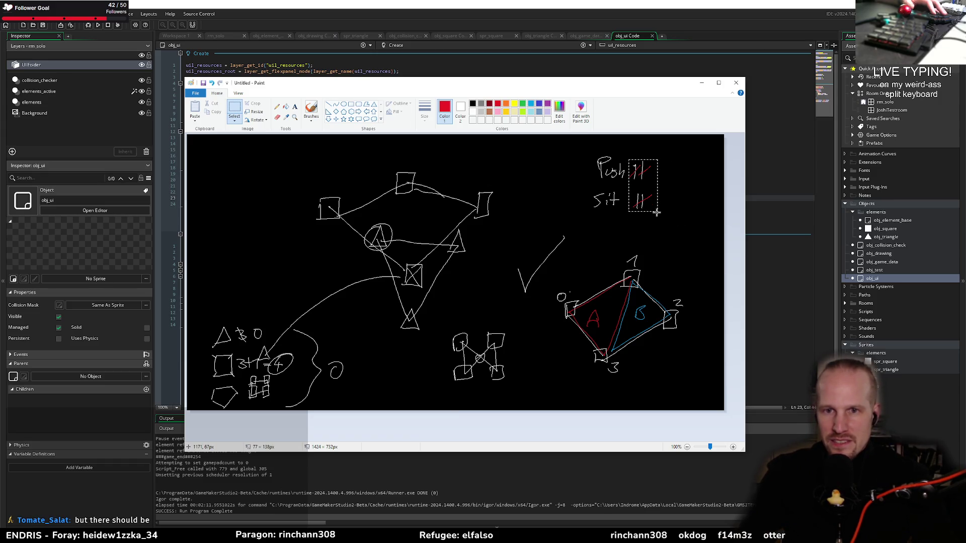
left_click(460, 111)
key("Delete")
left_click(445, 111)
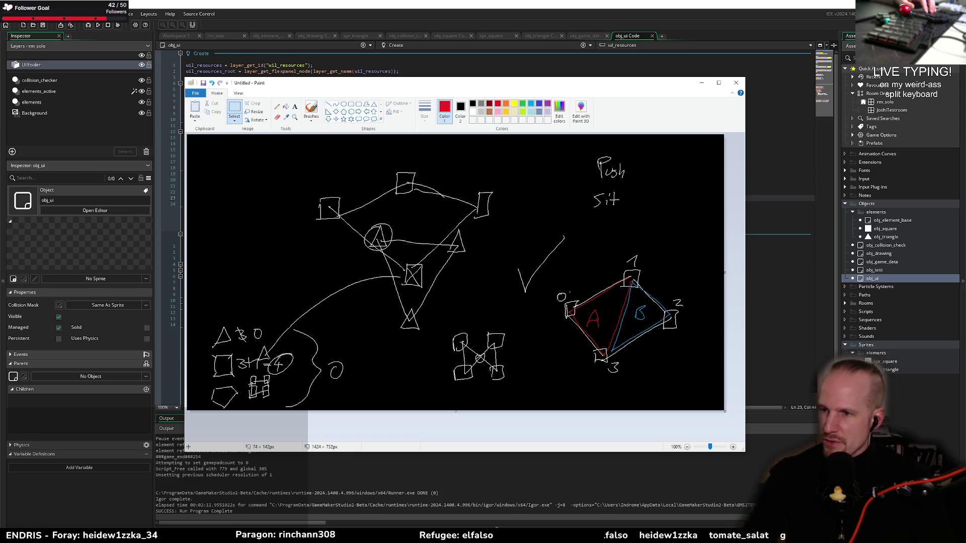
left_click(620, 6)
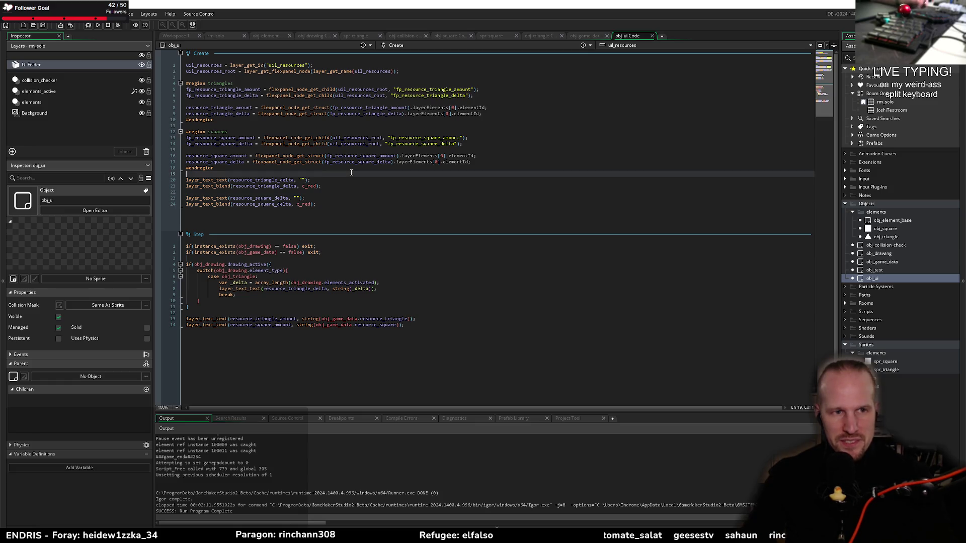
left_click(486, 162)
key("shift+Up")
key("shift+Up")
key("Up")
key("Up")
key("Up")
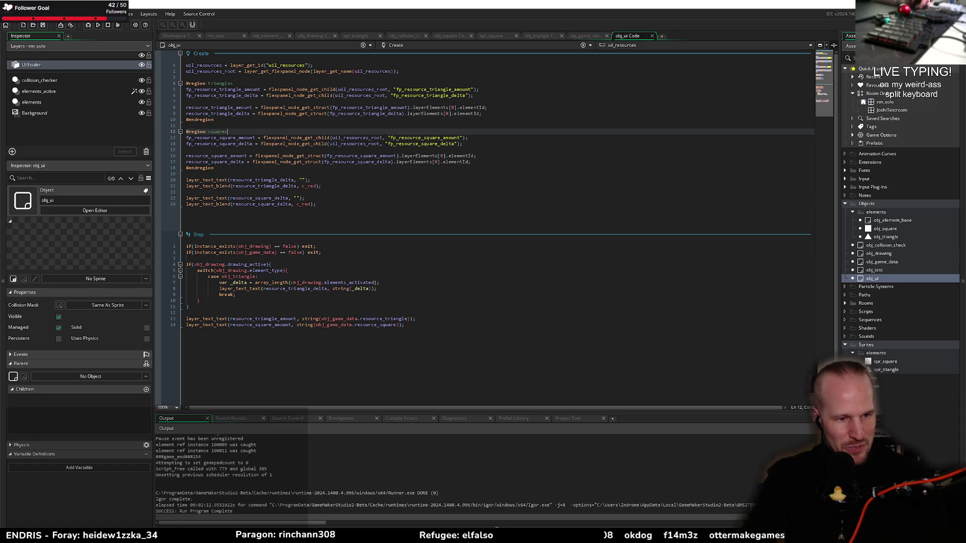
mouse_move(145, 536)
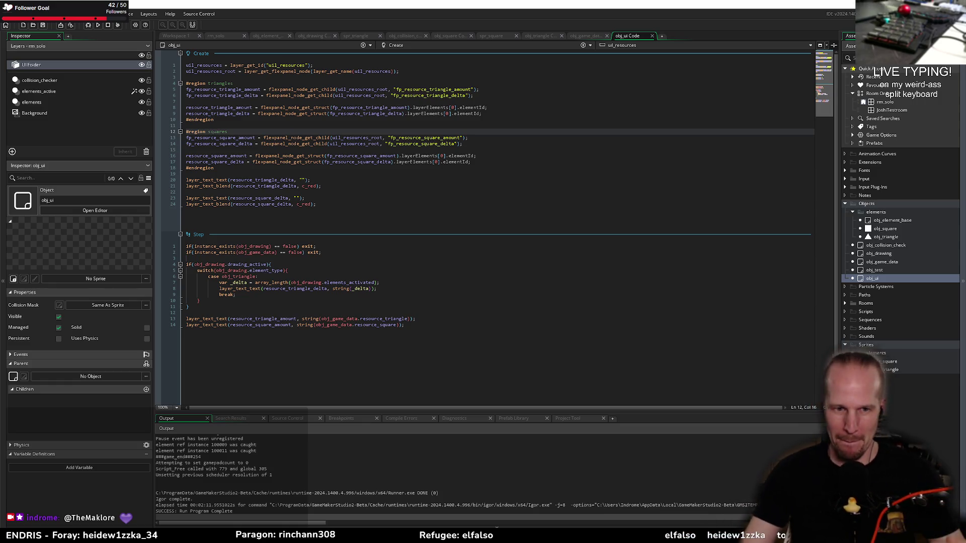
left_click(415, 288)
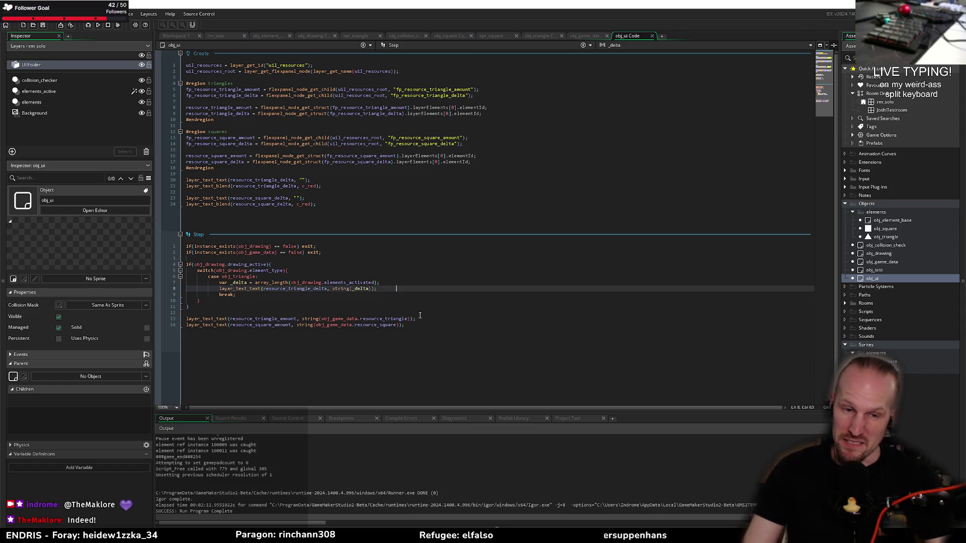
left_click(277, 207)
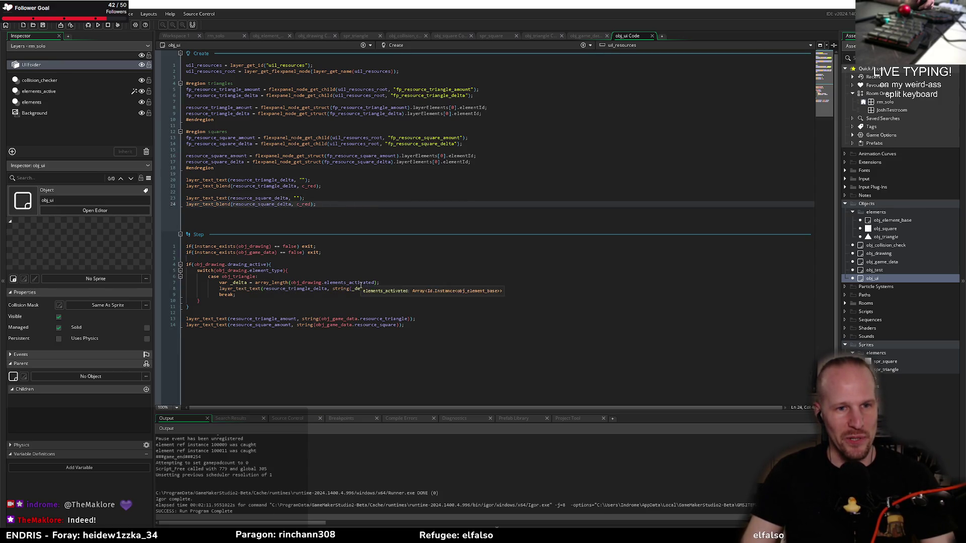
left_click(381, 148)
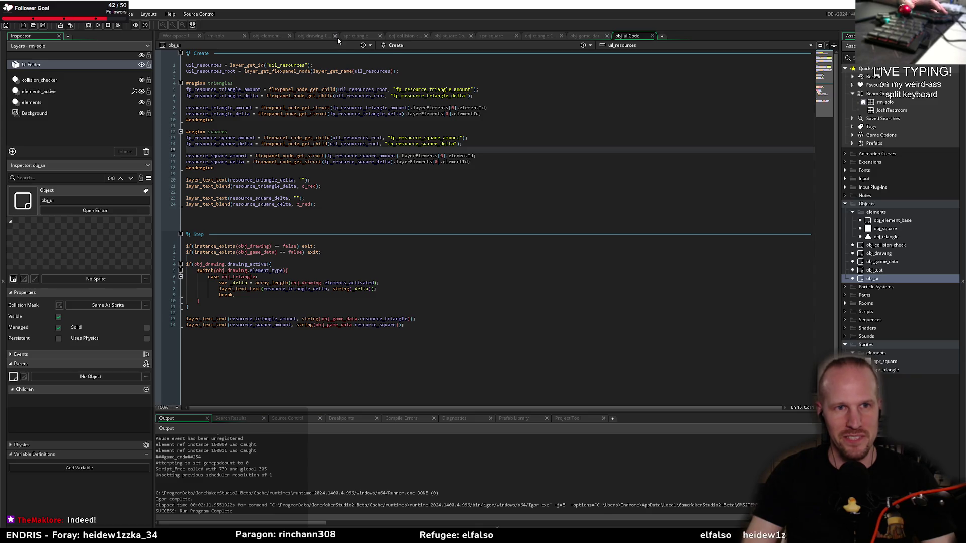
left_click(487, 37)
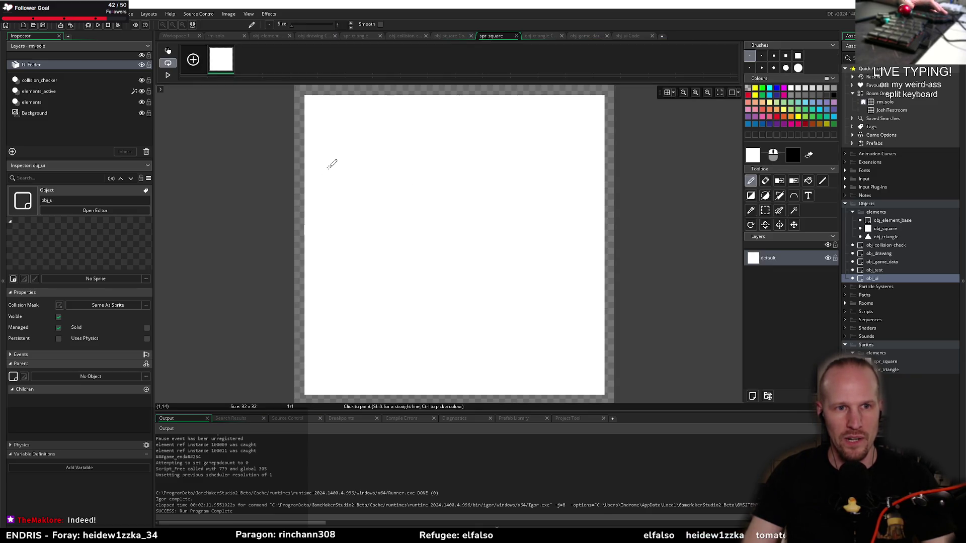
Step: Open obj_square and inspect its Mouse Enter condition's != check on elements_activated
double_click(885, 231)
left_click(521, 168)
key("End")
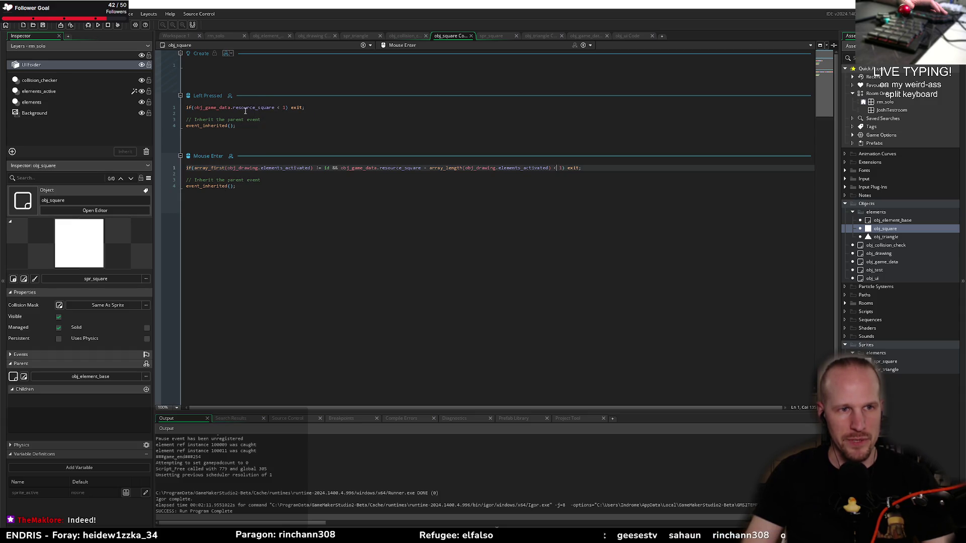
left_click_drag(316, 167, 325, 168)
double_click(286, 168)
left_click(357, 167)
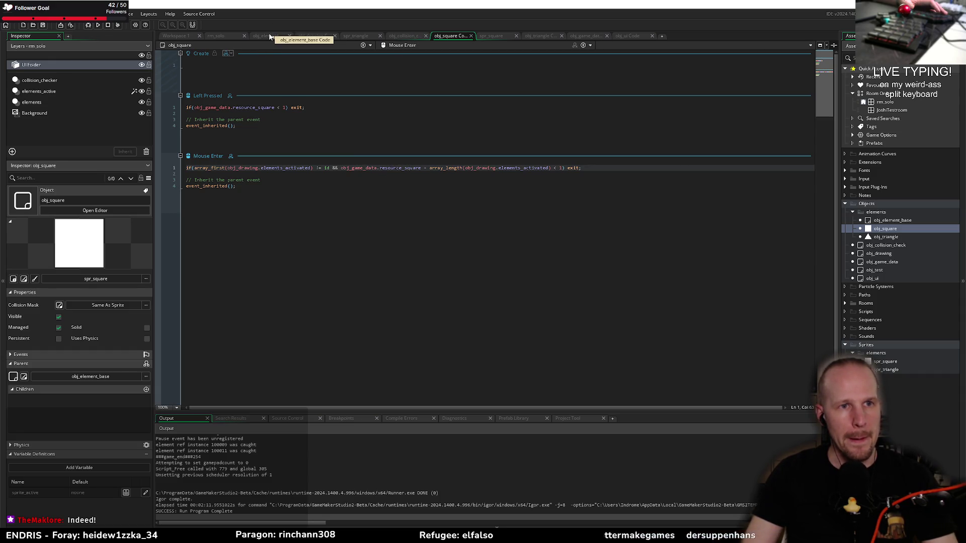
Step: Review obj_drawing's Create and Draw code, then run the game
left_click(311, 35)
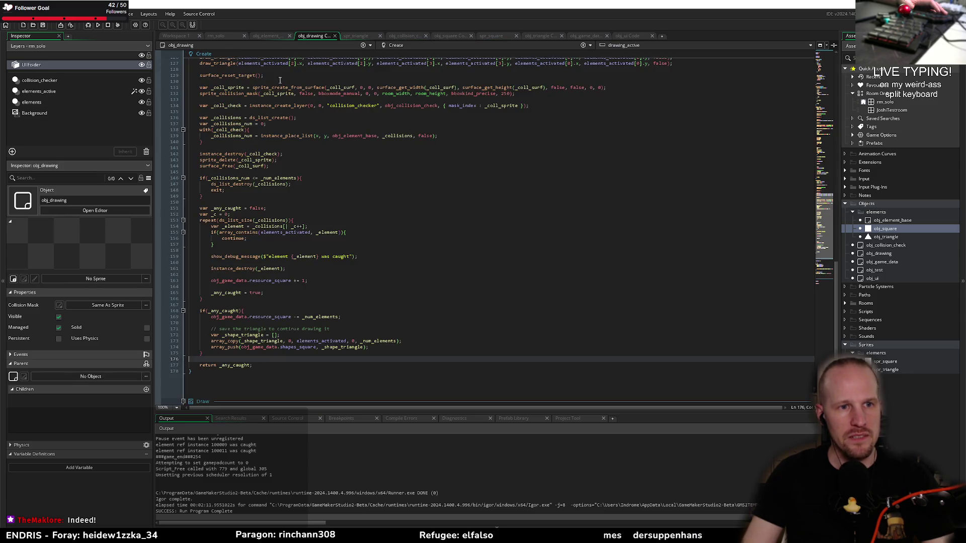
scroll(336, 273, "down", 5)
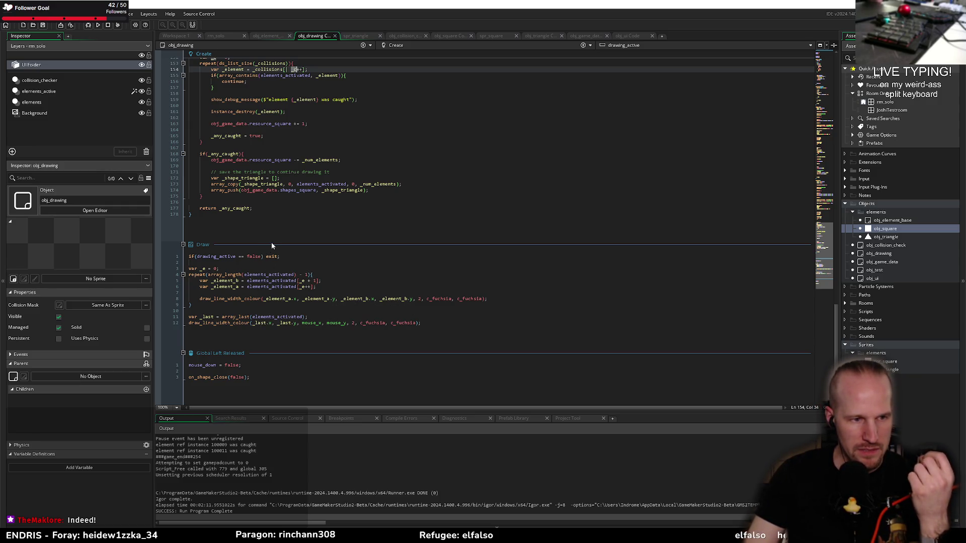
left_click(99, 26)
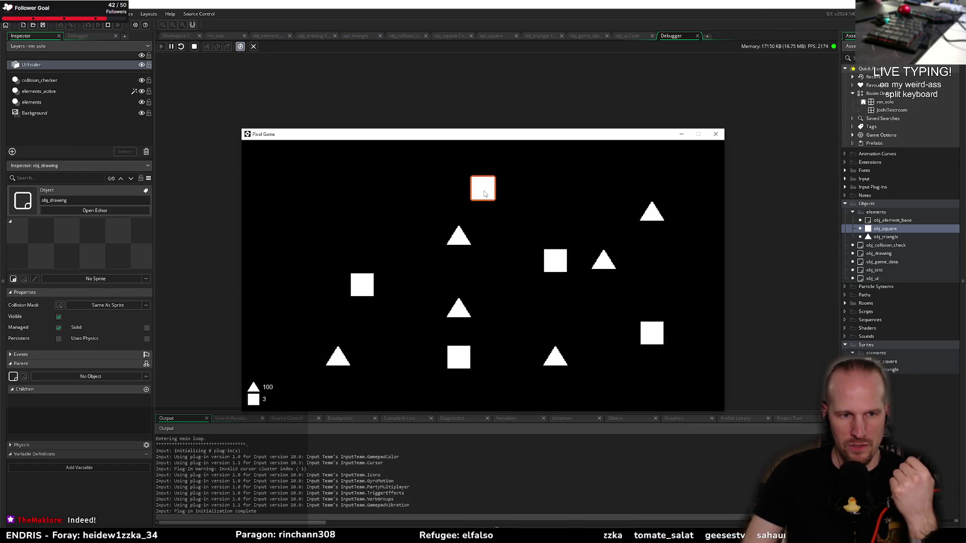
Step: Link the top square and two triangles in the running game, then close it and open rm_solo
left_click_drag(522, 230, 519, 228)
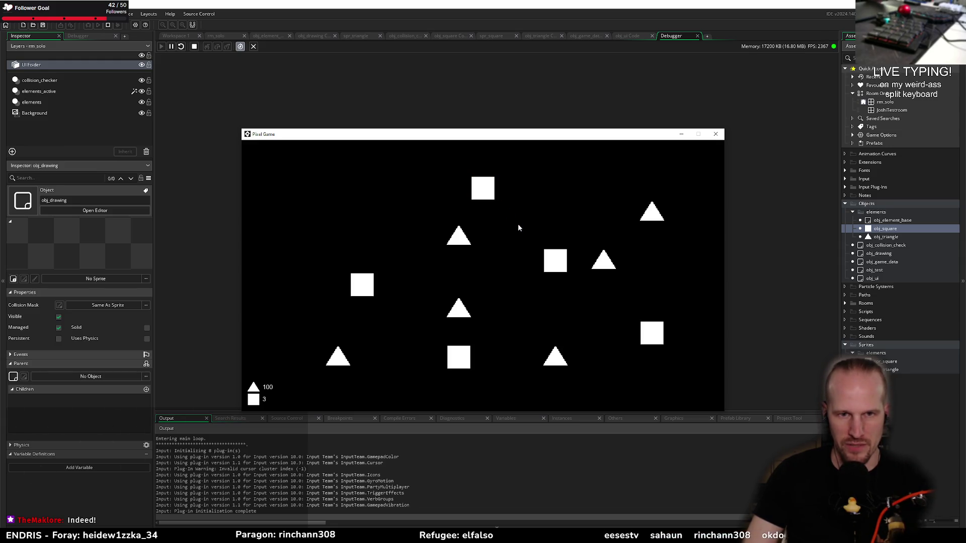
mouse_move(497, 273)
left_mouse_down()
mouse_move(499, 297)
mouse_move(505, 273)
mouse_move(496, 282)
mouse_move(556, 355)
mouse_move(583, 331)
left_mouse_up()
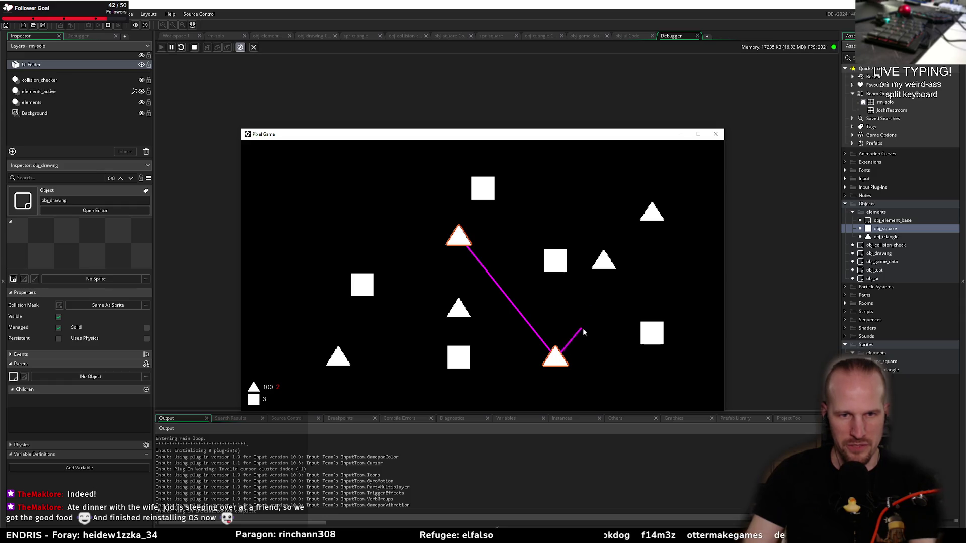
mouse_move(598, 292)
left_mouse_down()
mouse_move(575, 249)
mouse_move(525, 211)
mouse_move(525, 222)
left_mouse_up()
left_click(715, 135)
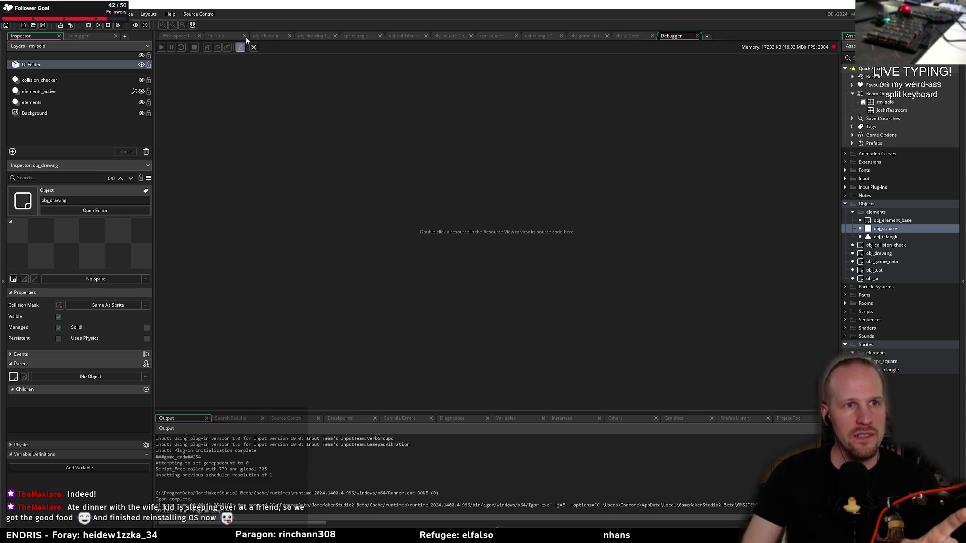
left_click(215, 36)
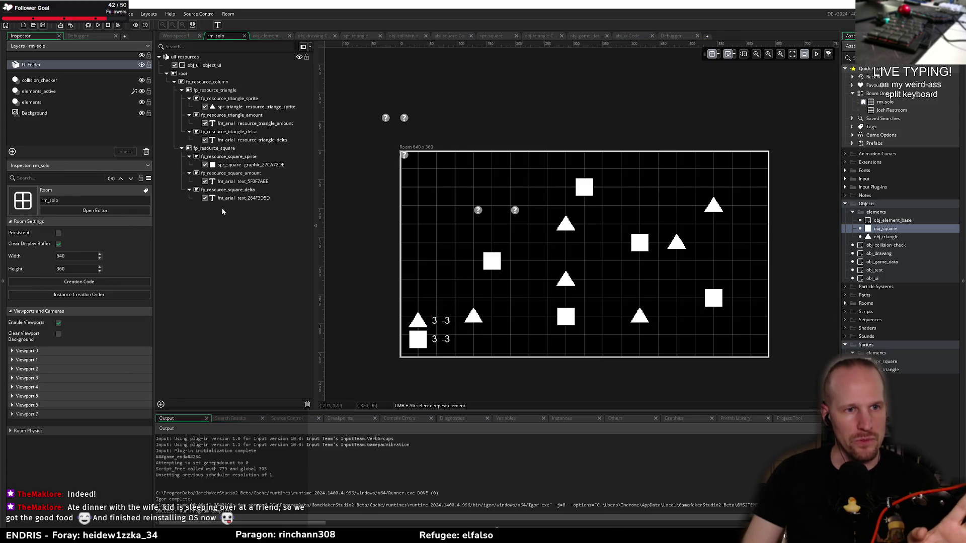
Step: Review the fp_resource_square_delta panel's name and Inspector settings, then open obj_ui
left_click(260, 192)
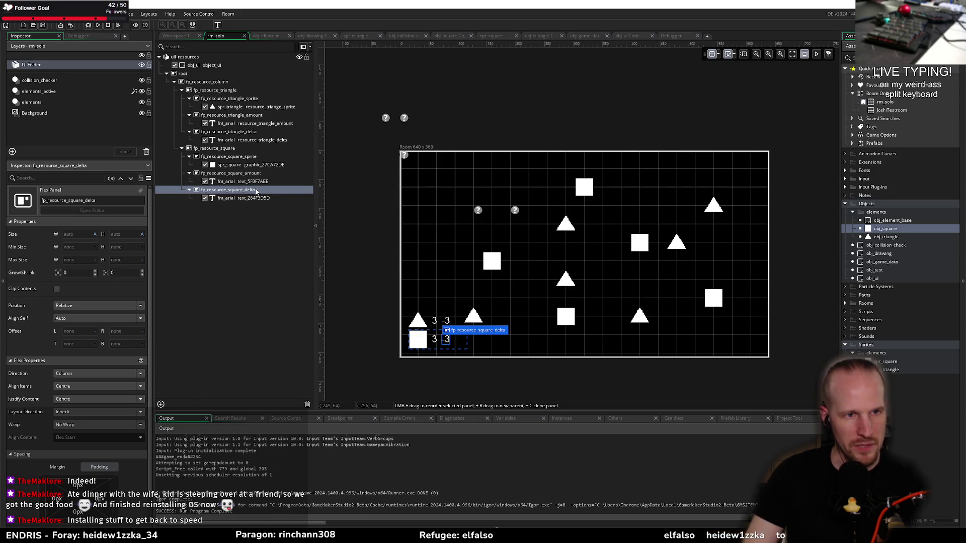
key("F2")
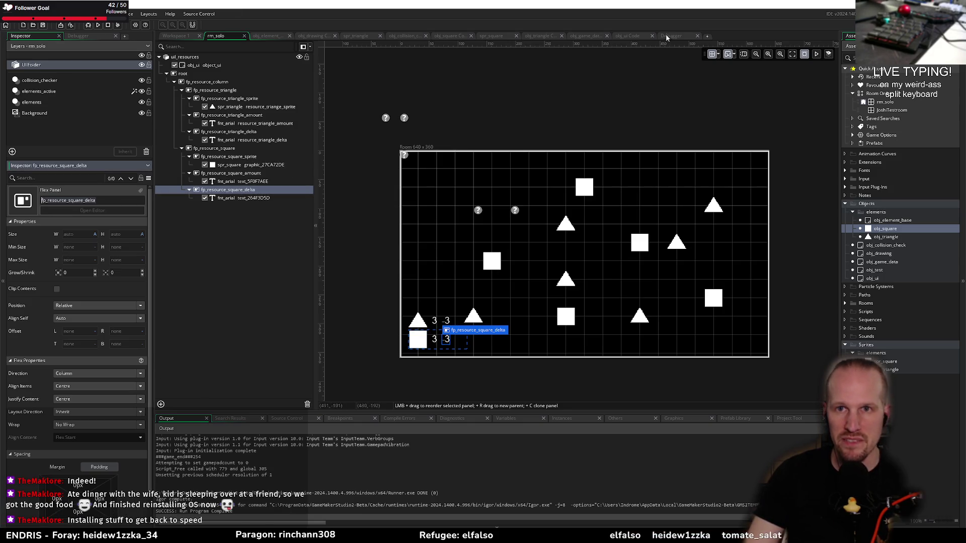
double_click(876, 278)
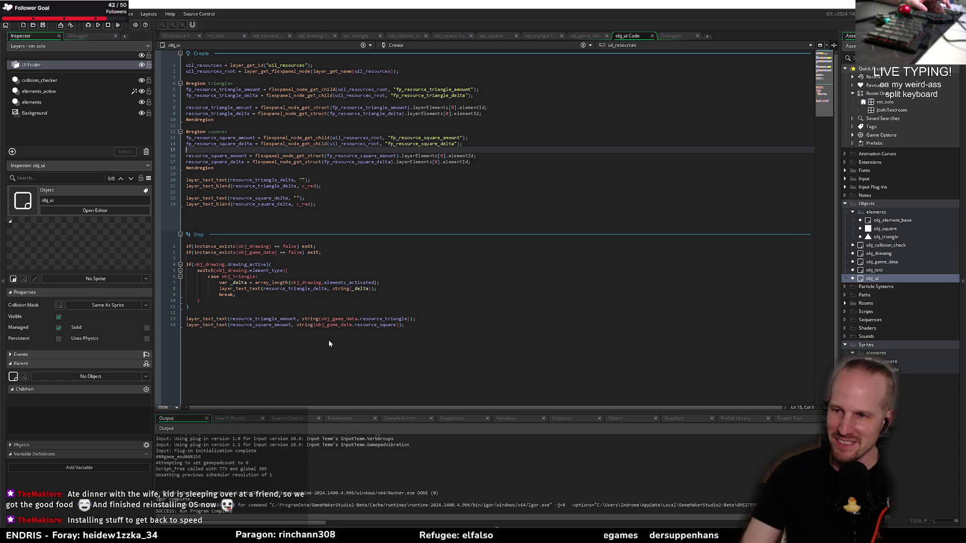
Step: Add a new 'case obj_square:' after the existing break in obj_ui's Step switch
left_click(330, 270)
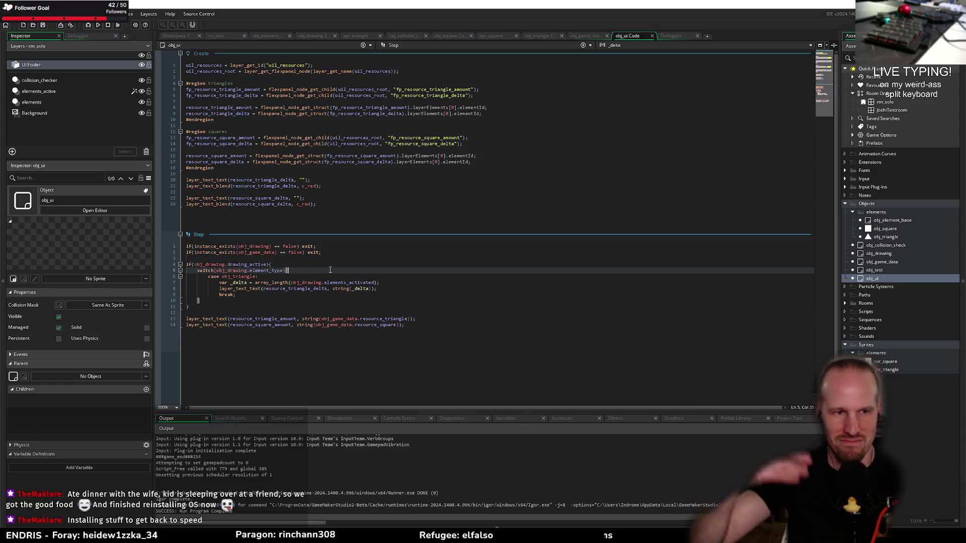
left_click(257, 295)
key("BackSpace")
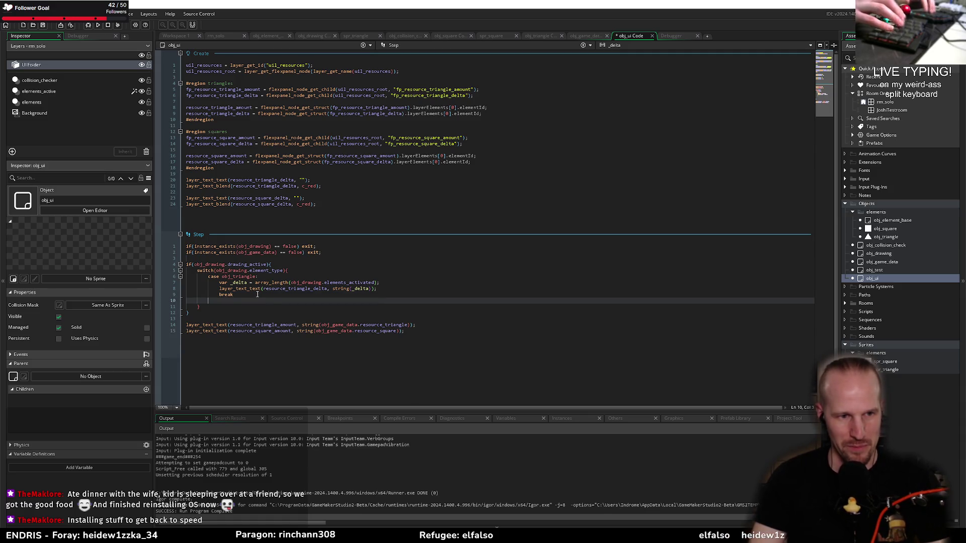
key("BackSpace")
key("BackSpace")
type(";")
key("Return")
key("BackSpace")
type("care")
key("BackSpace")
key("BackSpace")
type("se")
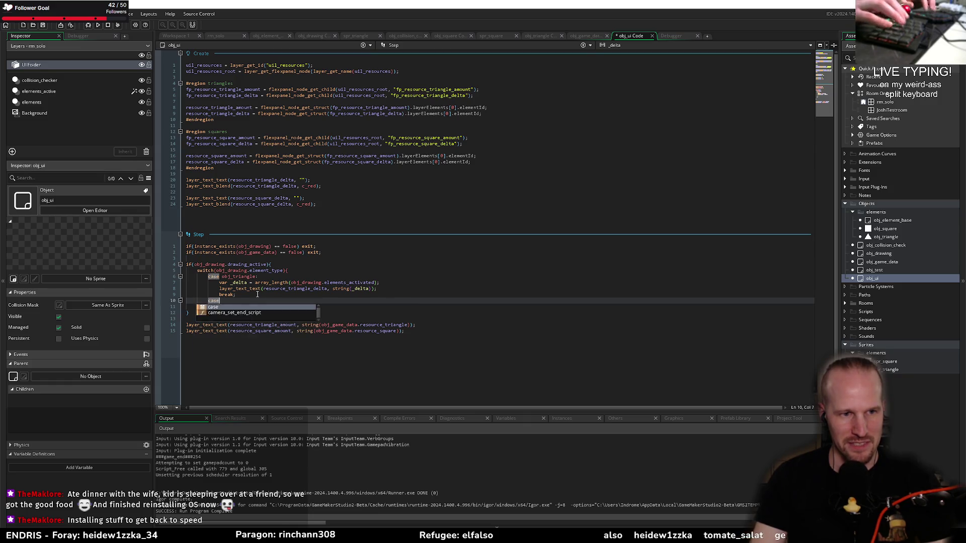
type(" obj_square:")
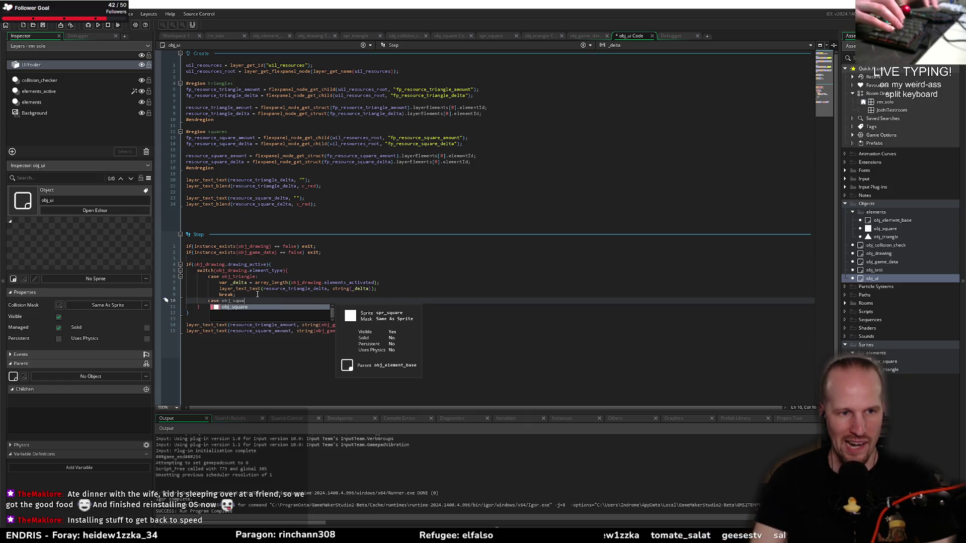
key("Return")
Step: Move the _delta line above the switch so both cases can use it
key("Up")
key("Up")
key("Up")
key("shift+End")
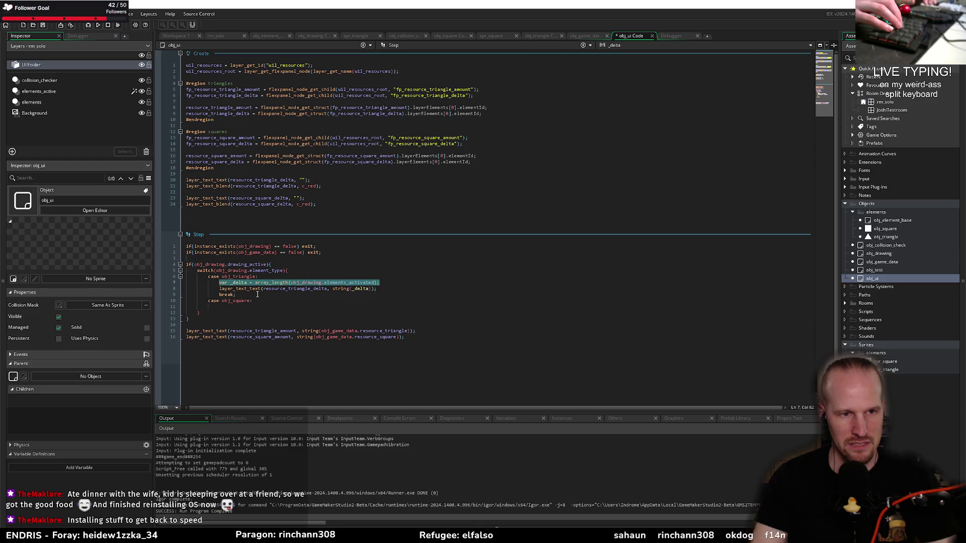
key("ctrl+x")
key("Up")
key("Up")
key("Up")
key("End")
key("Return")
key("ctrl+v")
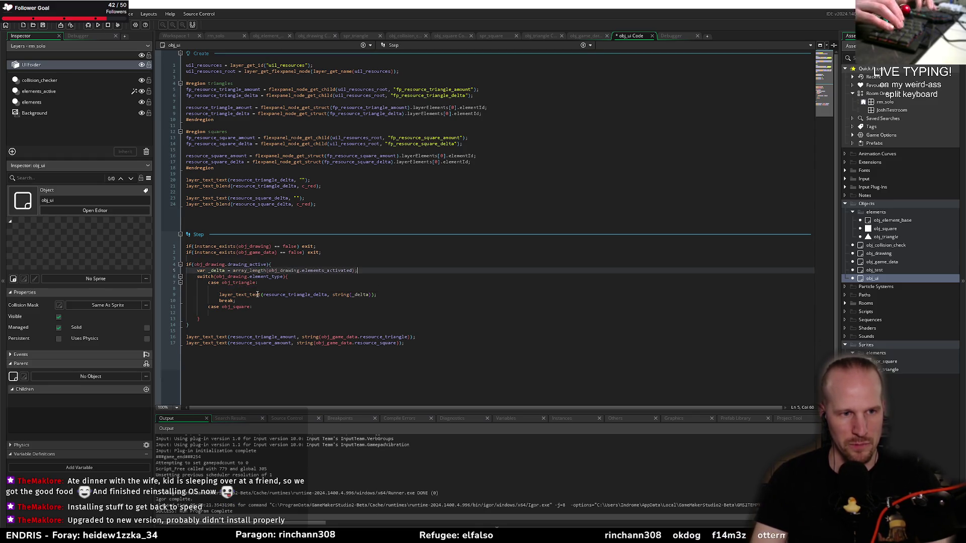
key("Down")
key("Down")
key("Down")
key("Delete")
key("Down")
key("Down")
key("Down")
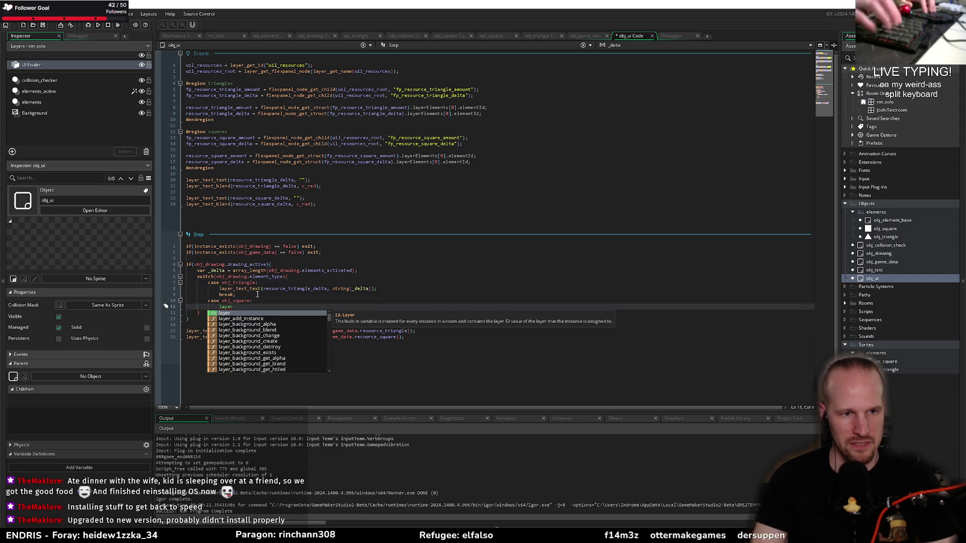
Step: Write layer_text_text(resource_square_delta, string(_delta)); and break; in the square case, then debug-run
type("_text")
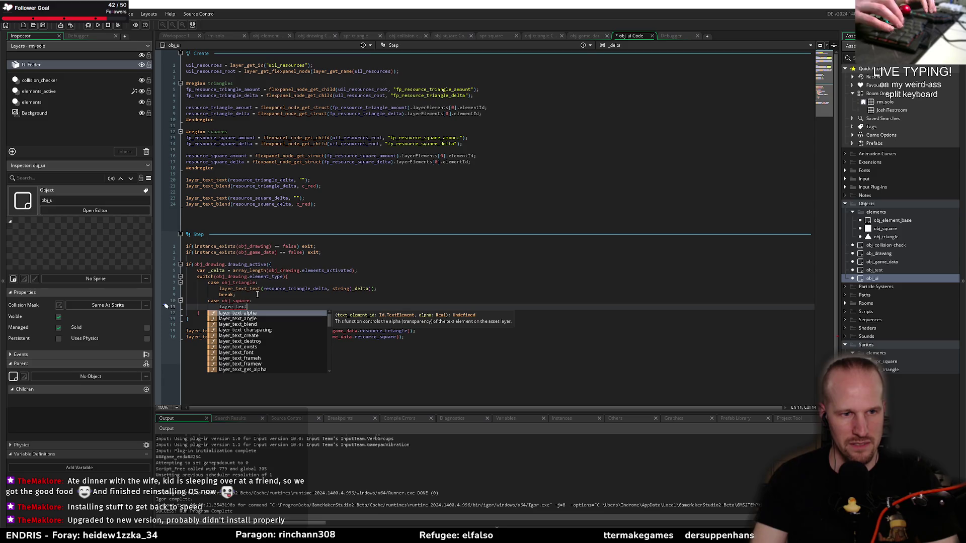
type("_text(resour")
key("Down")
key("Down")
key("Up")
key("Return")
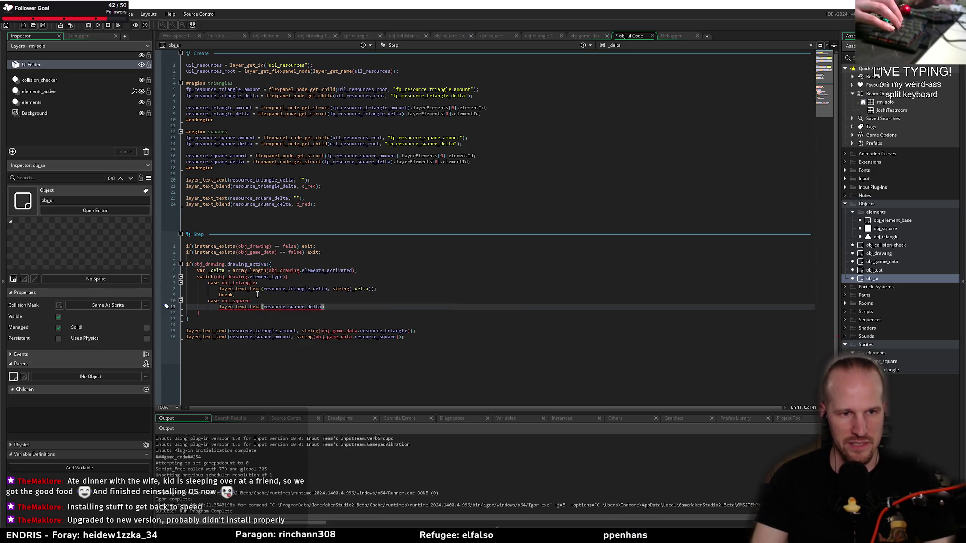
type(", string(_")
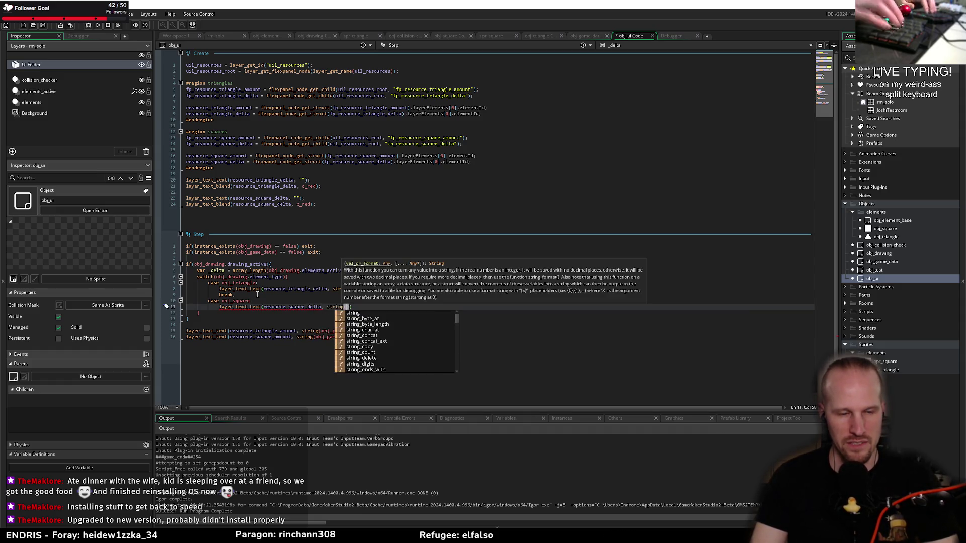
type("delta)")
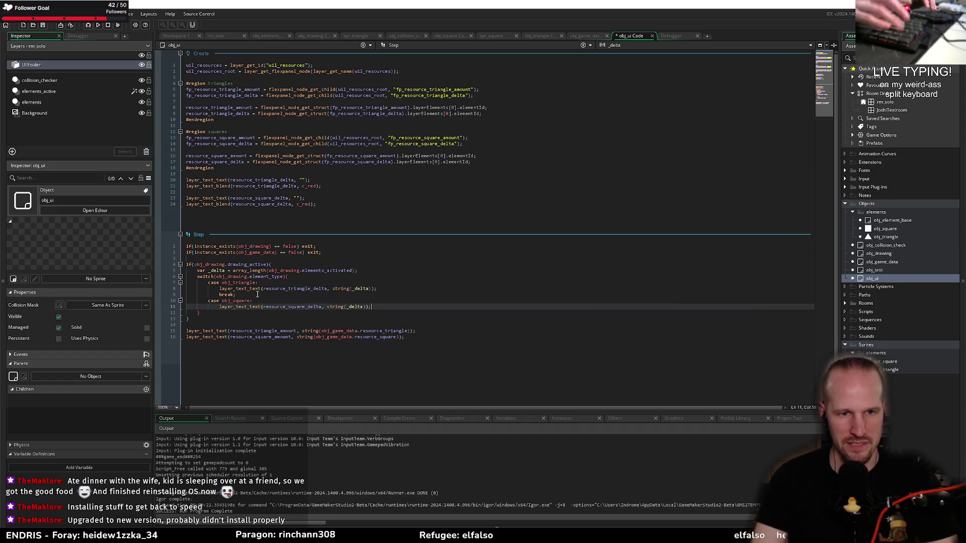
key("Return")
type("break")
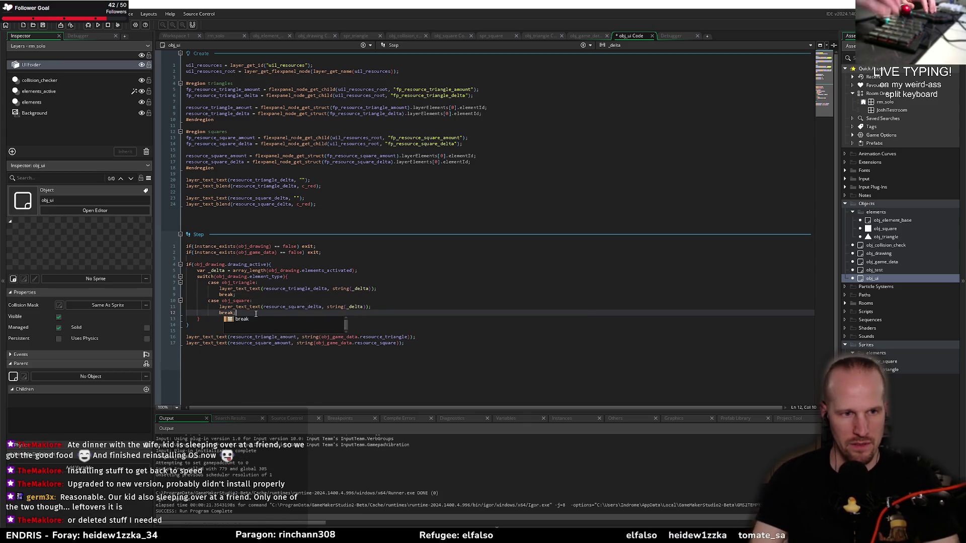
type(";")
left_click(89, 25)
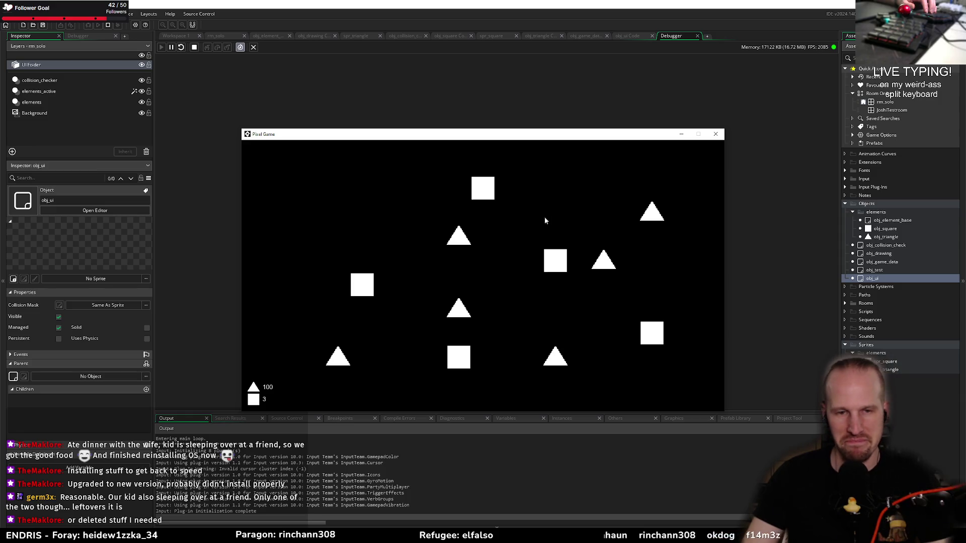
Step: Link two squares, close a loop of three triangles to reach 99, then close the game
mouse_move(483, 188)
left_mouse_down()
mouse_move(555, 260)
mouse_move(459, 358)
mouse_move(364, 287)
mouse_move(360, 264)
mouse_move(354, 288)
mouse_move(410, 297)
mouse_move(369, 290)
left_mouse_up()
mouse_move(466, 241)
left_mouse_down()
mouse_move(674, 221)
mouse_move(647, 230)
mouse_move(554, 352)
mouse_move(460, 241)
left_mouse_up()
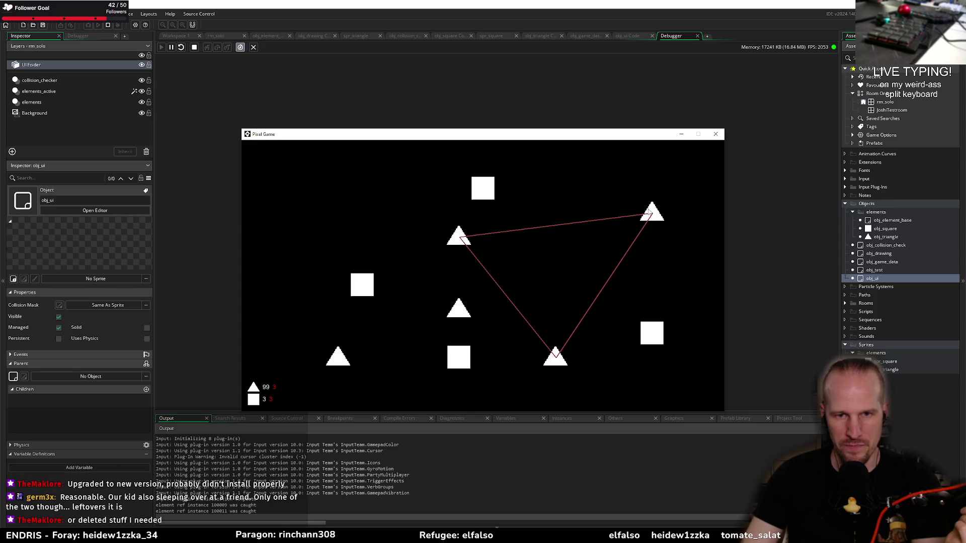
left_click(714, 133)
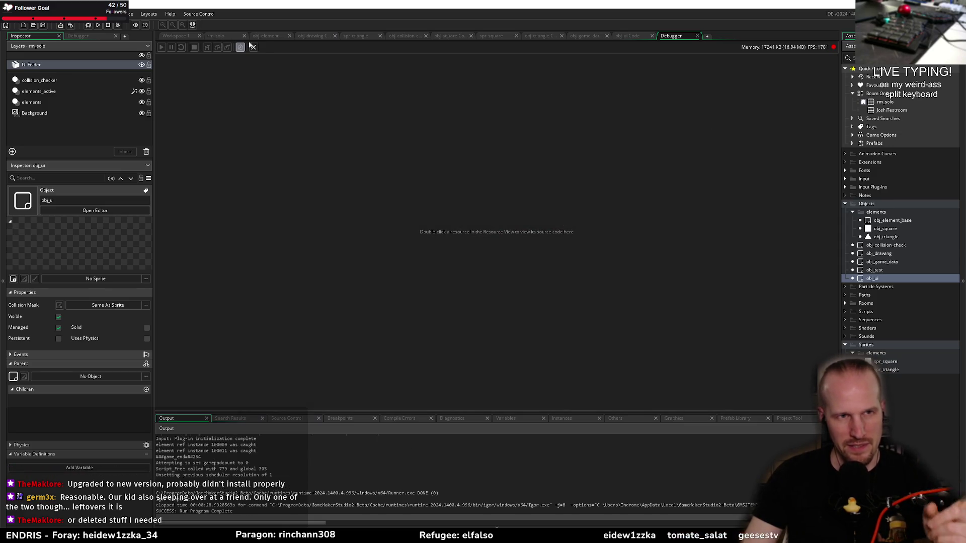
Step: Open obj_drawing's code and locate the square resource increment statement
left_click(268, 36)
left_click(310, 36)
left_click(302, 166)
scroll(337, 172, "up", 6)
left_click(315, 235)
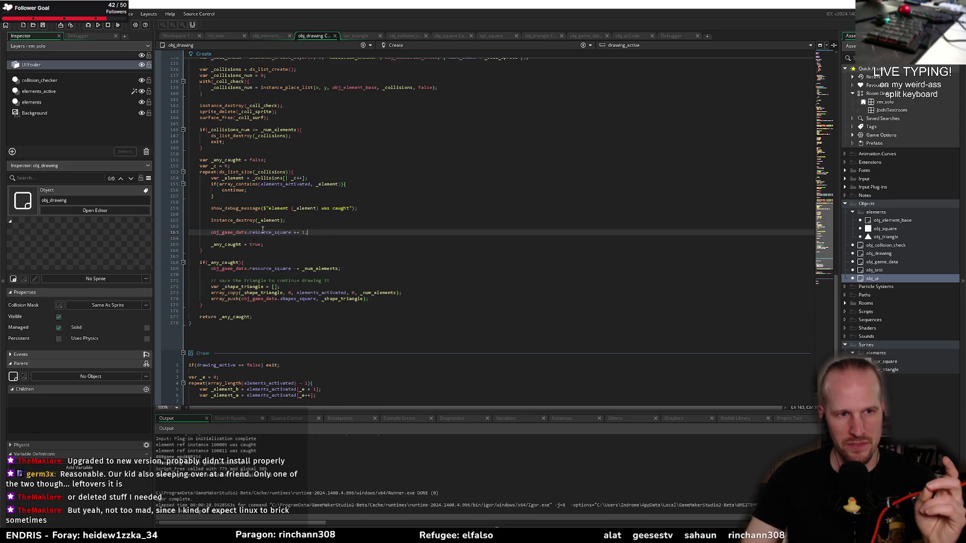
scroll(309, 246, "up", 10)
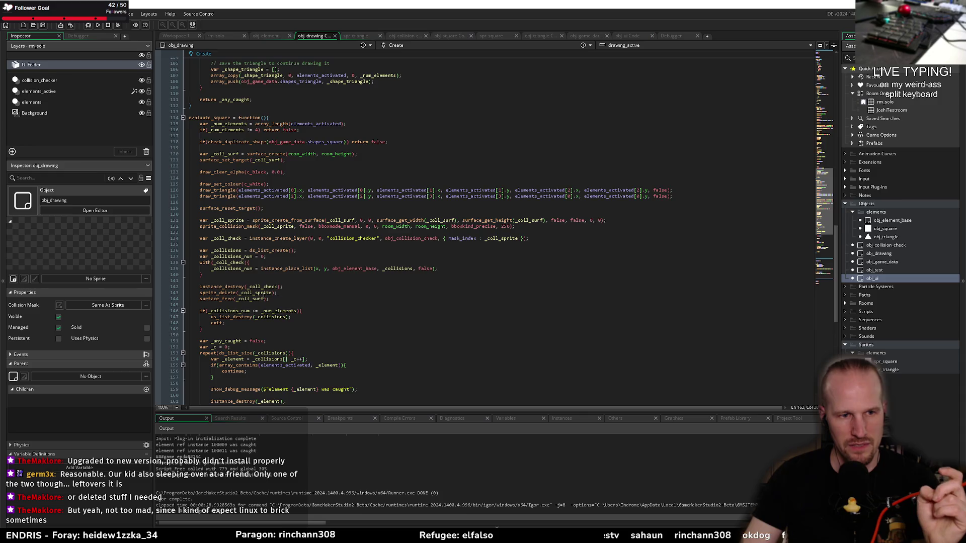
scroll(263, 296, "down", 8)
left_click_drag(317, 269, 219, 267)
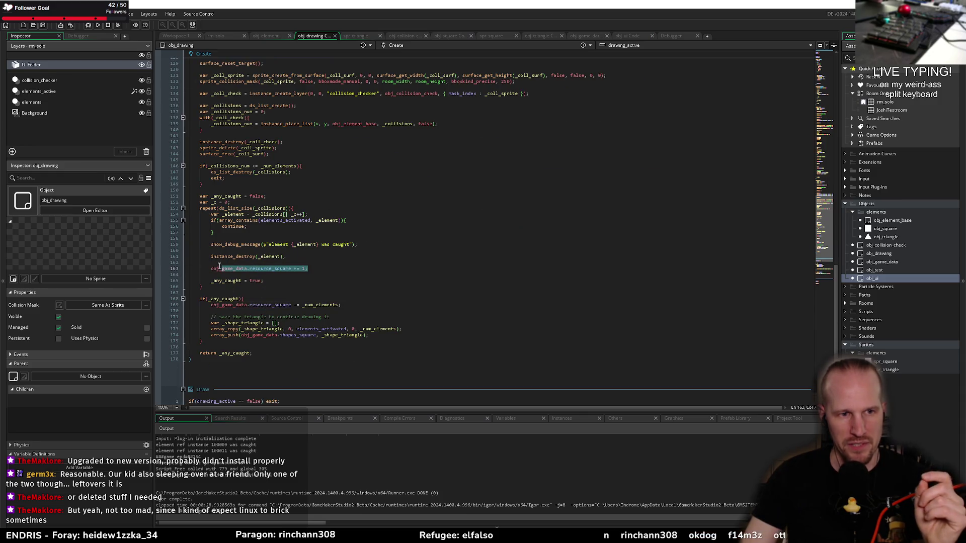
left_click(262, 262)
scroll(313, 260, "up", 18)
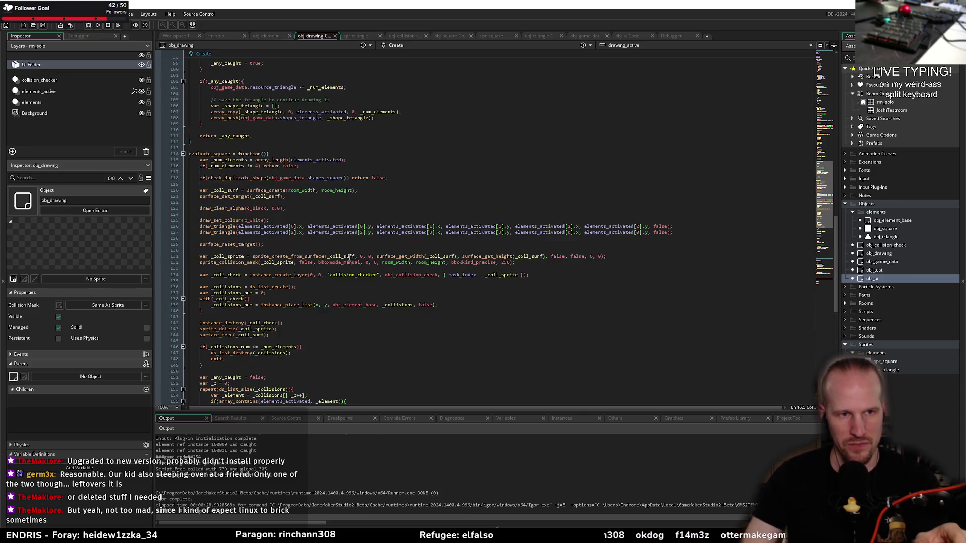
scroll(271, 268, "up", 6)
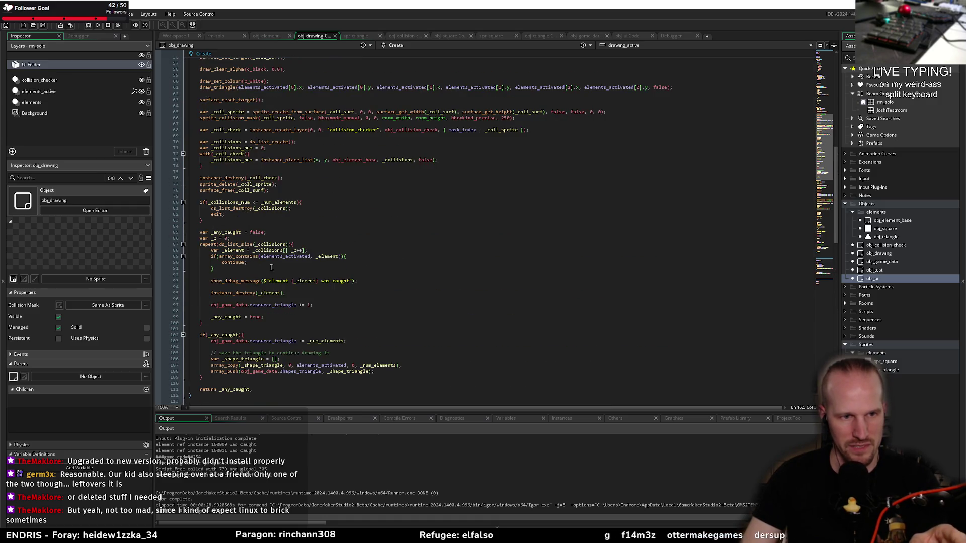
Step: Delete the obj_game_data.resource_triangle += 1; line from the triangle check and save
left_click(303, 294)
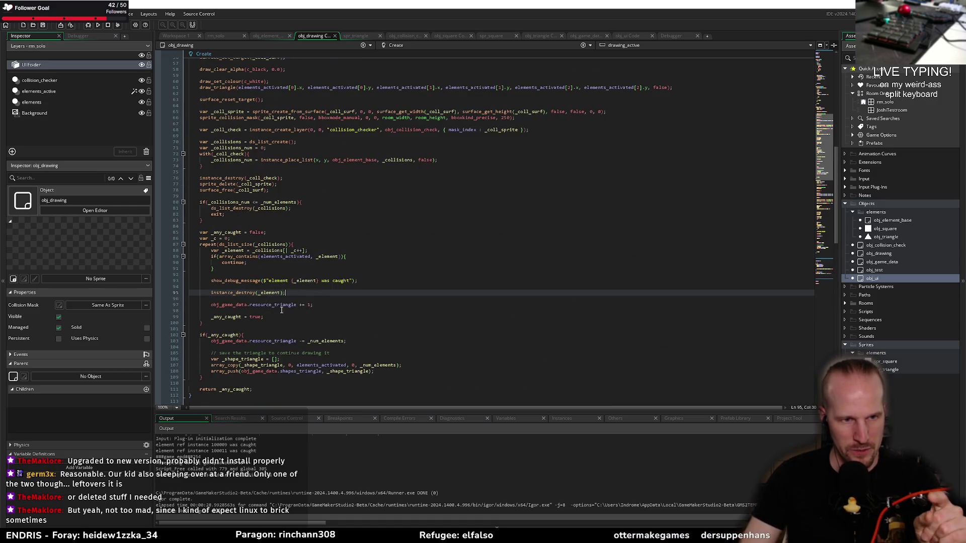
left_click_drag(326, 305, 220, 305)
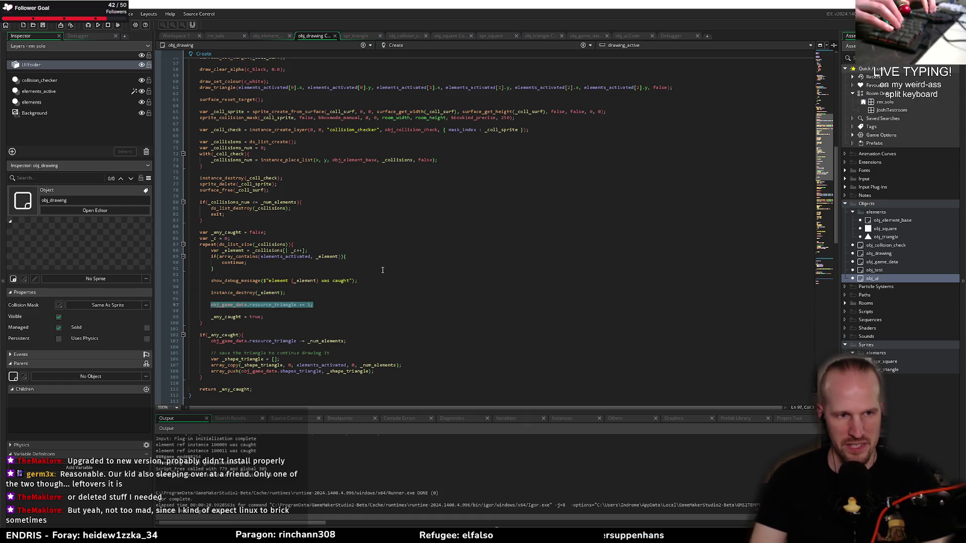
key("Up")
key("Up")
key("Up")
key("Down")
key("Down")
key("Down")
key("ctrl+x")
key("Up")
key("Up")
key("Return")
key("ctrl+s")
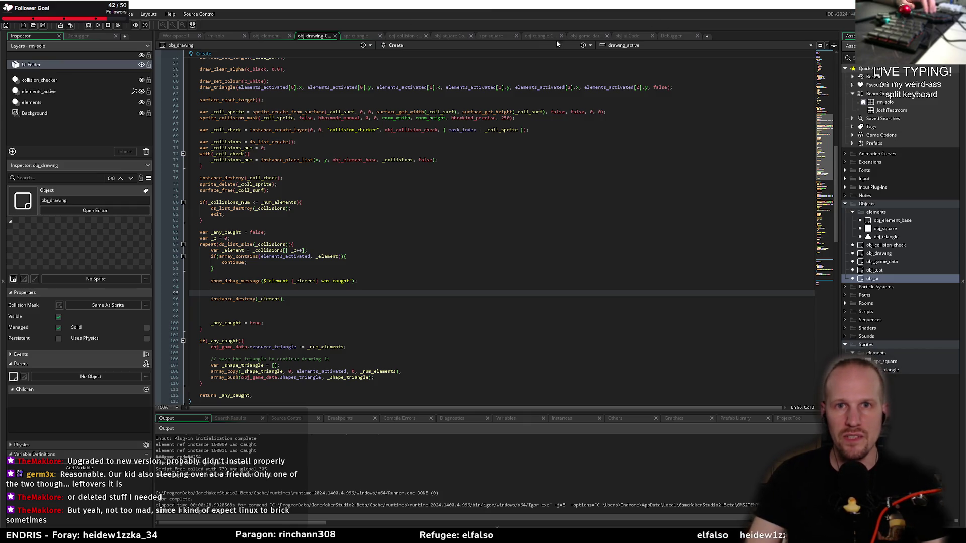
left_click(586, 36)
Step: Add resources = ds_map_create(); below the Create event's variables
left_click(247, 92)
key("Return")
key("Return")
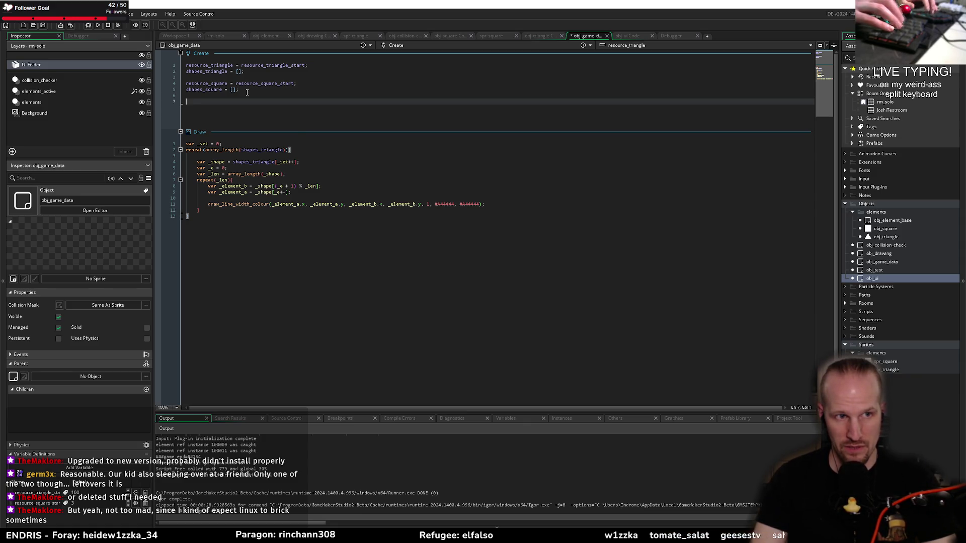
type("resoruce")
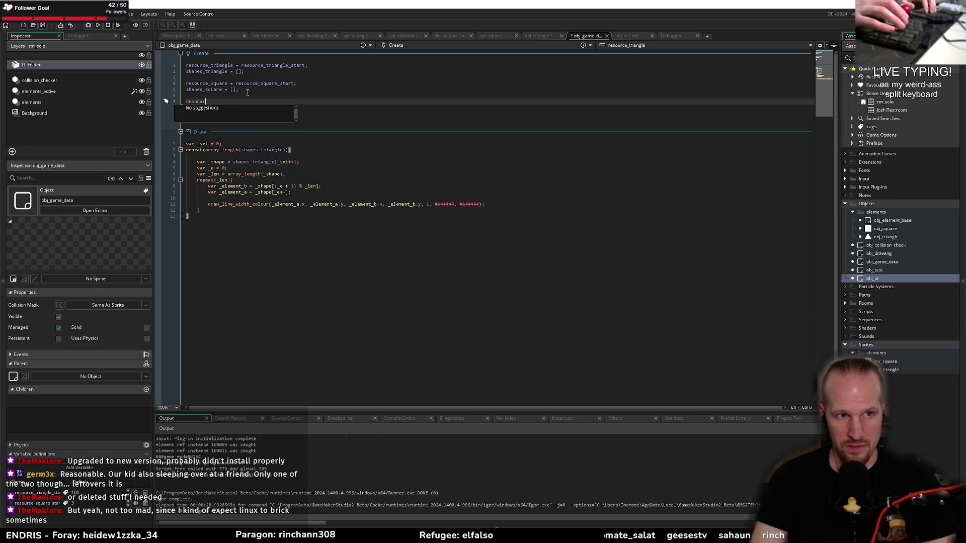
key("BackSpace")
key("BackSpace")
key("BackSpace")
type("urces = ds_m")
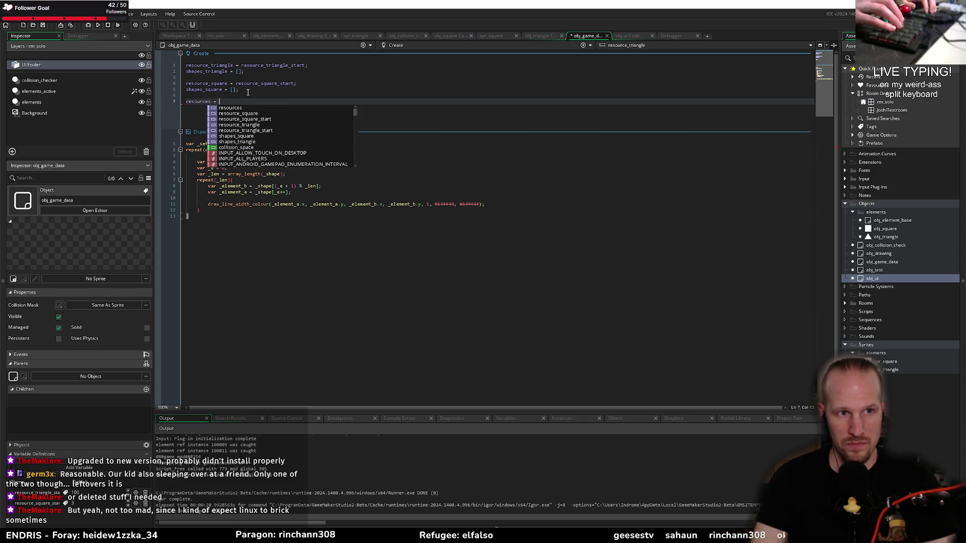
key("Down")
key("Down")
key("Down")
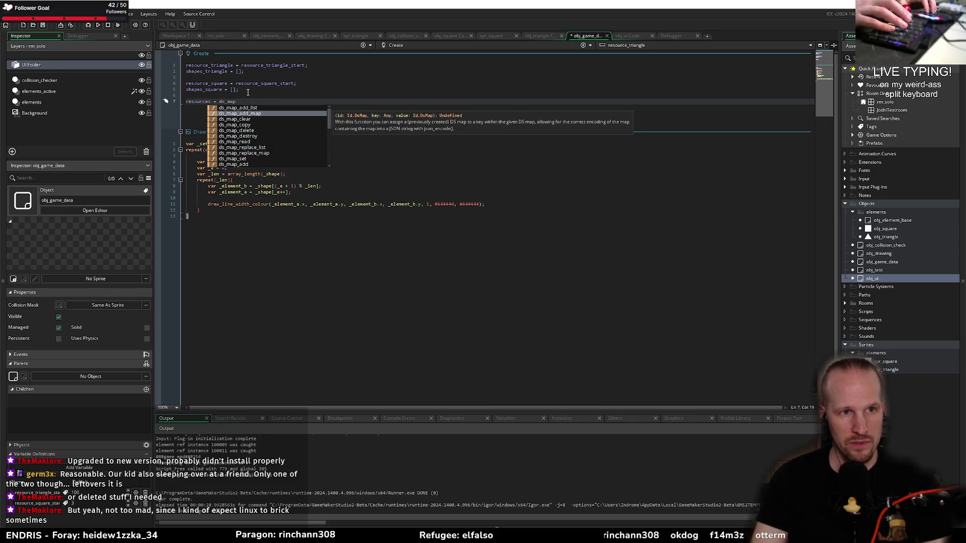
type("_crea")
key("Return")
type("();")
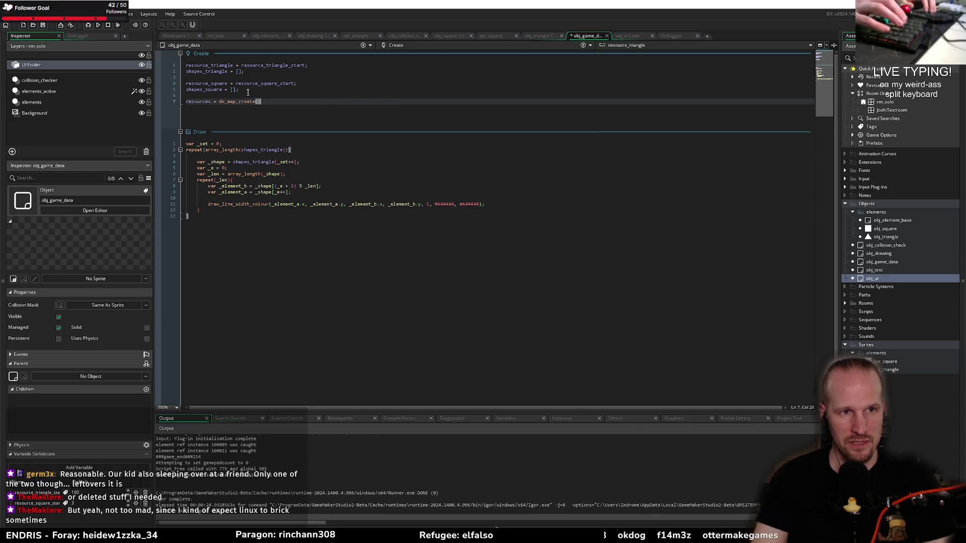
Step: Begin the triangle entry line 'resources [obj_tri' below the map creation
key("Return")
type("re")
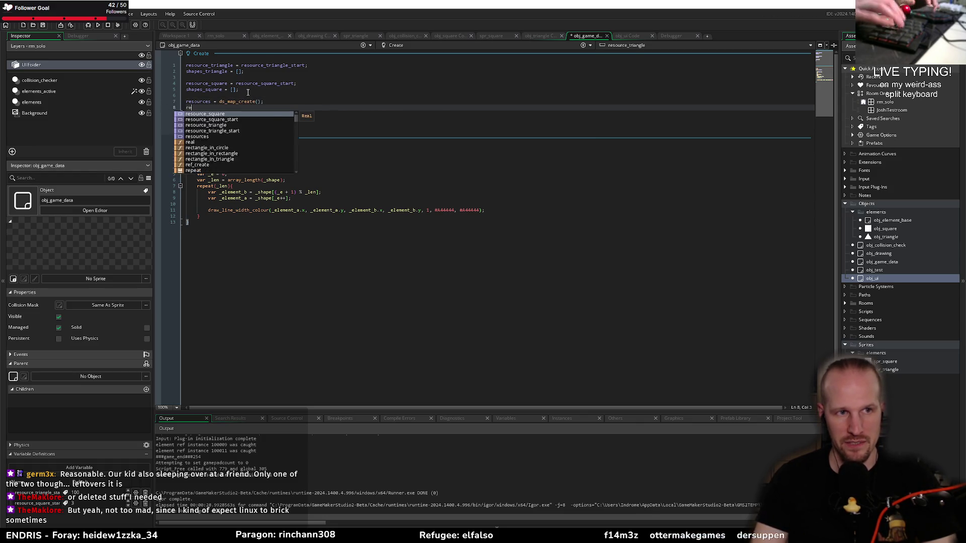
type("sources ")
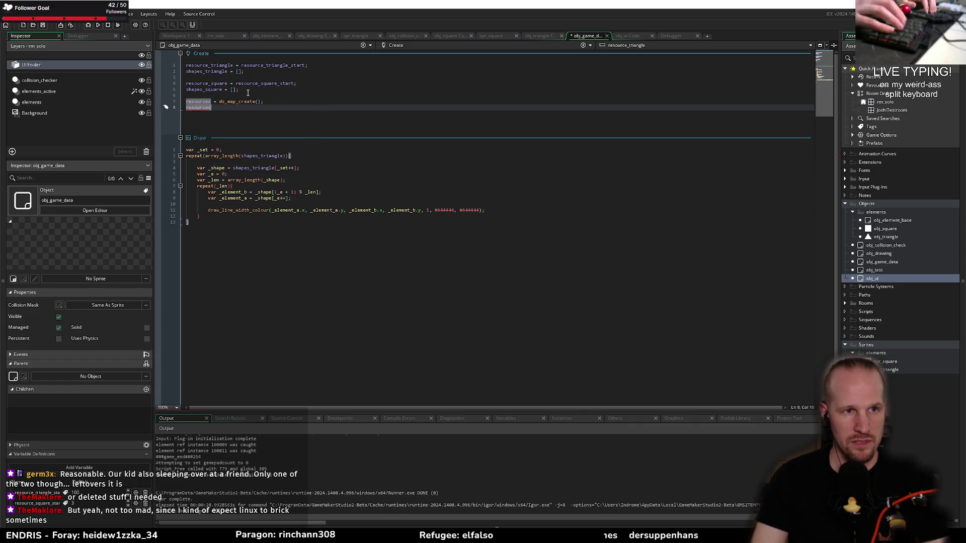
type("[")
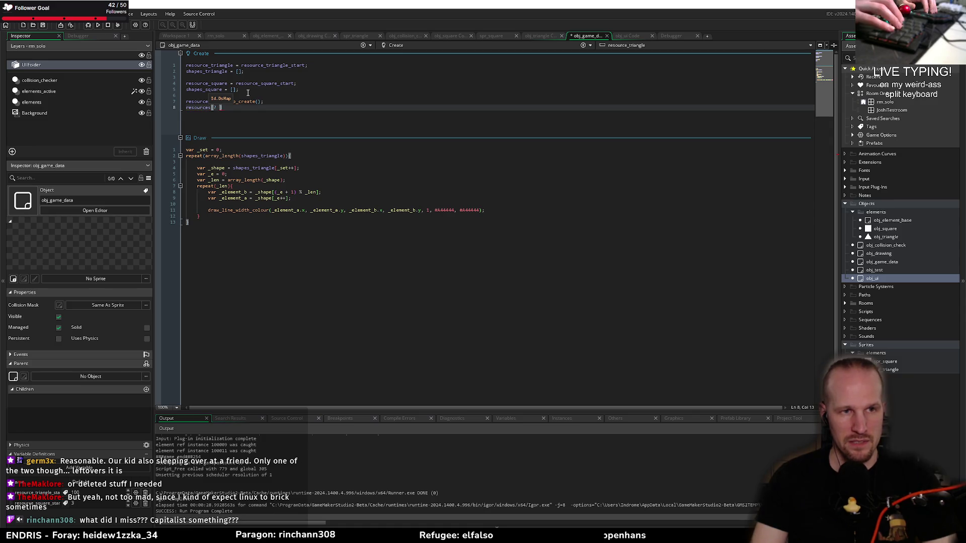